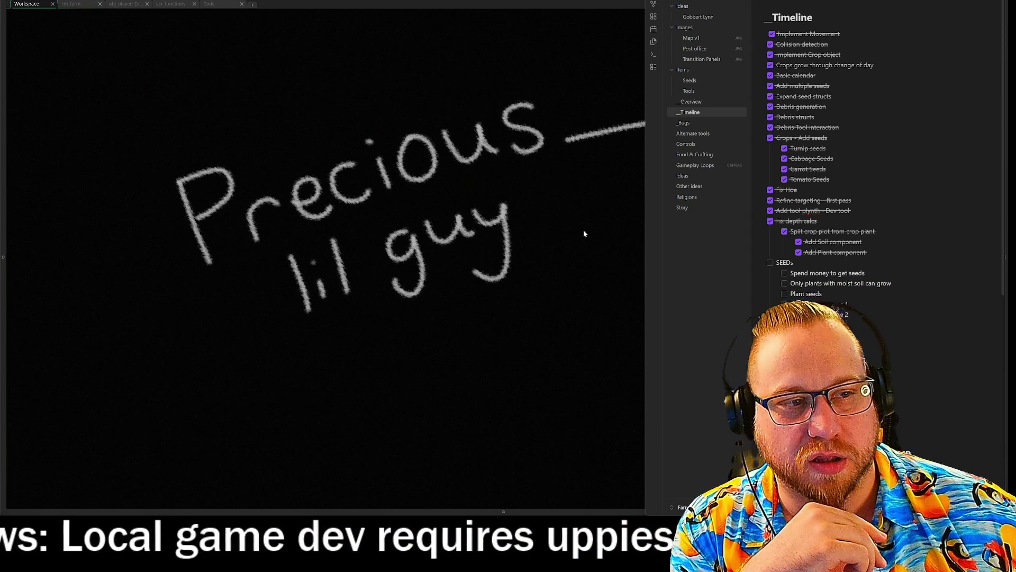
Collapse Obsidian's right sidebar to show the whole Precious lil guy drawing, then view rm_farm.
{"action": "key", "text": "ctrl+shift+Right"}
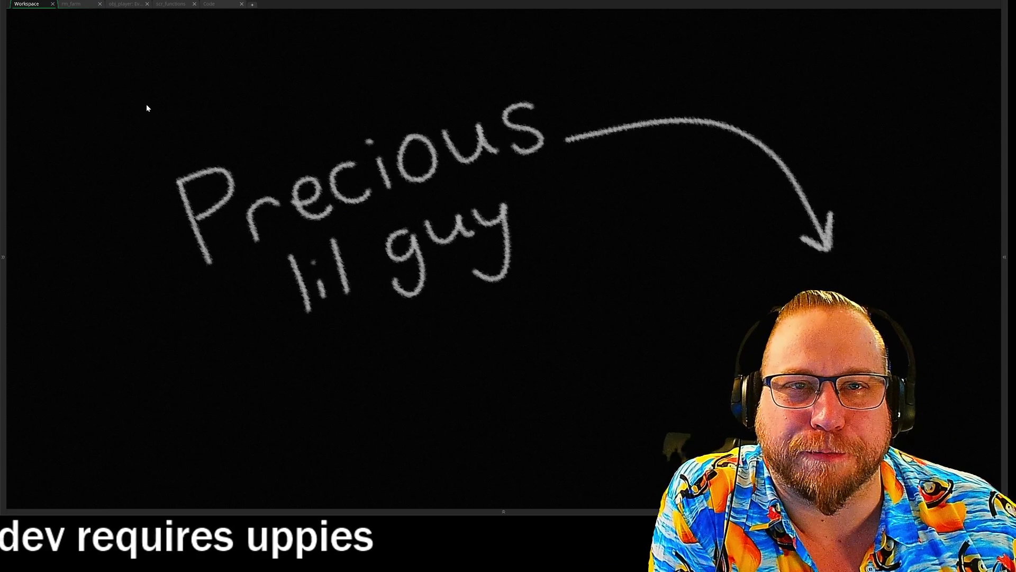
{"action": "left_click", "coordinate": [75, 6]}
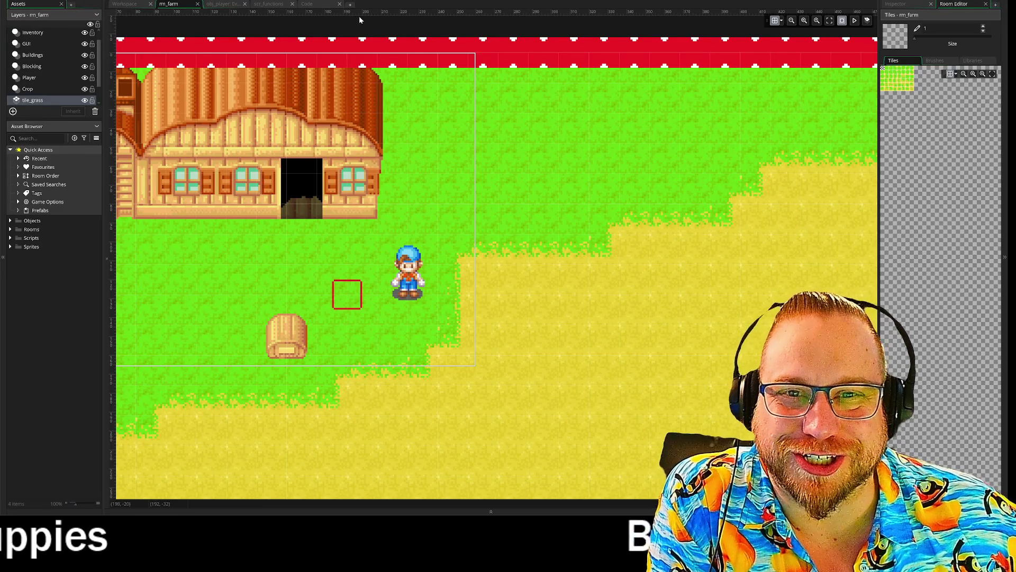
Delete the commented-out toolbar draw_sprite line in obj_player's Draw GUI, then switch to scr_functions.
{"action": "left_click", "coordinate": [139, 5]}
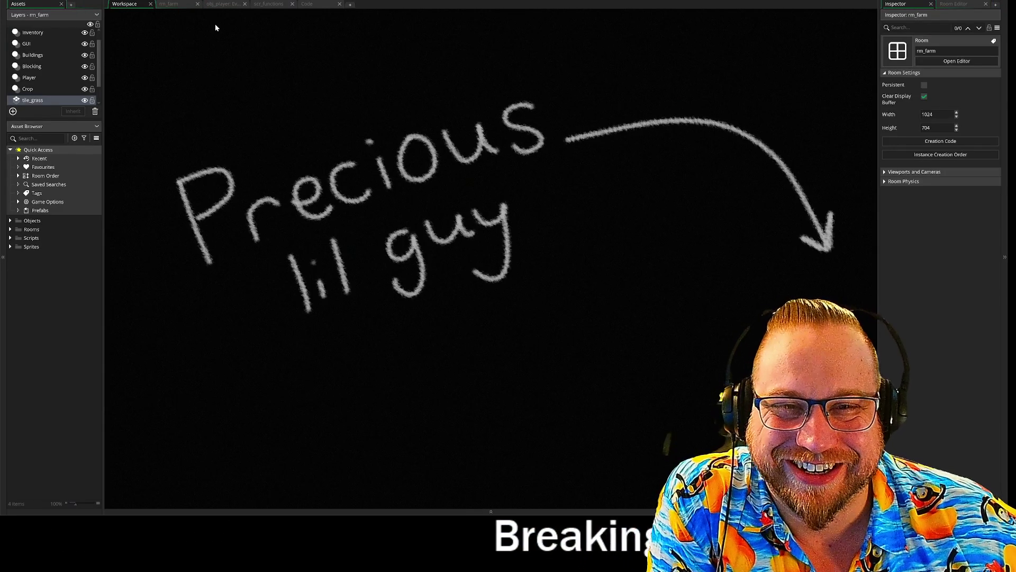
{"action": "left_click", "coordinate": [229, 5]}
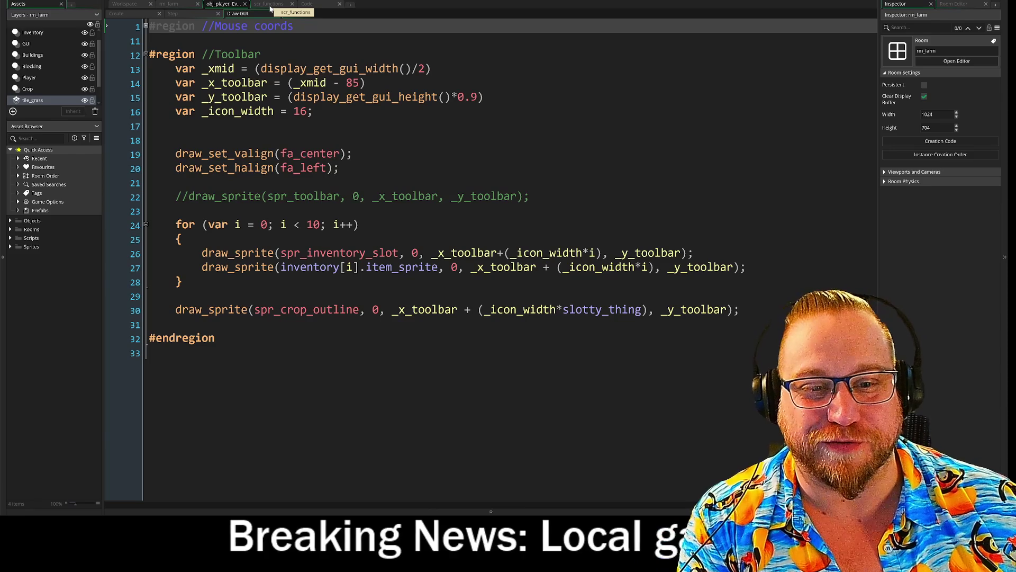
{"action": "left_click_drag", "start_coordinate": [529, 197], "coordinate": [181, 201]}
{"action": "key", "text": "BackSpace"}
{"action": "key", "text": "BackSpace"}
{"action": "key", "text": "BackSpace"}
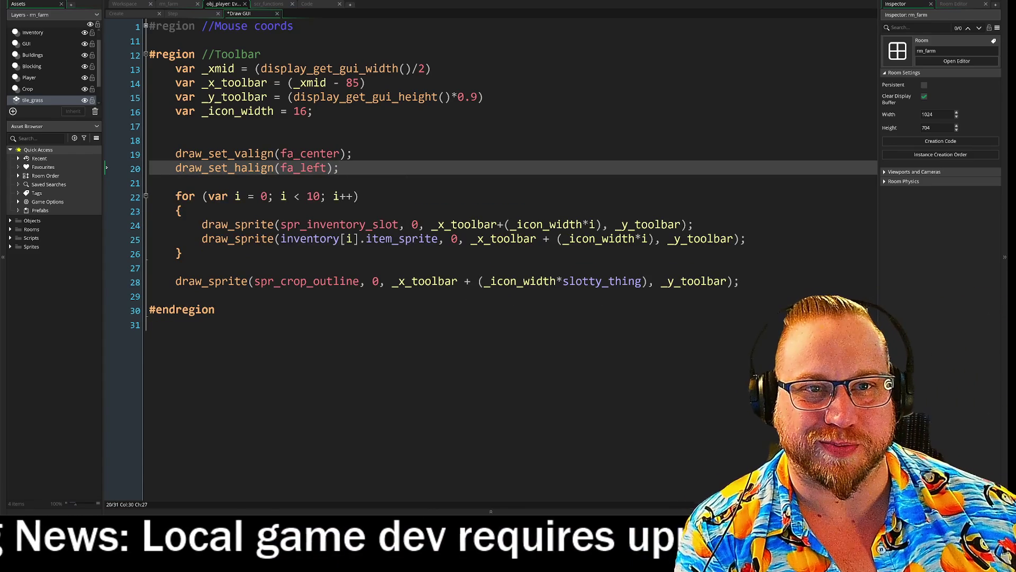
{"action": "left_click", "coordinate": [275, 5]}
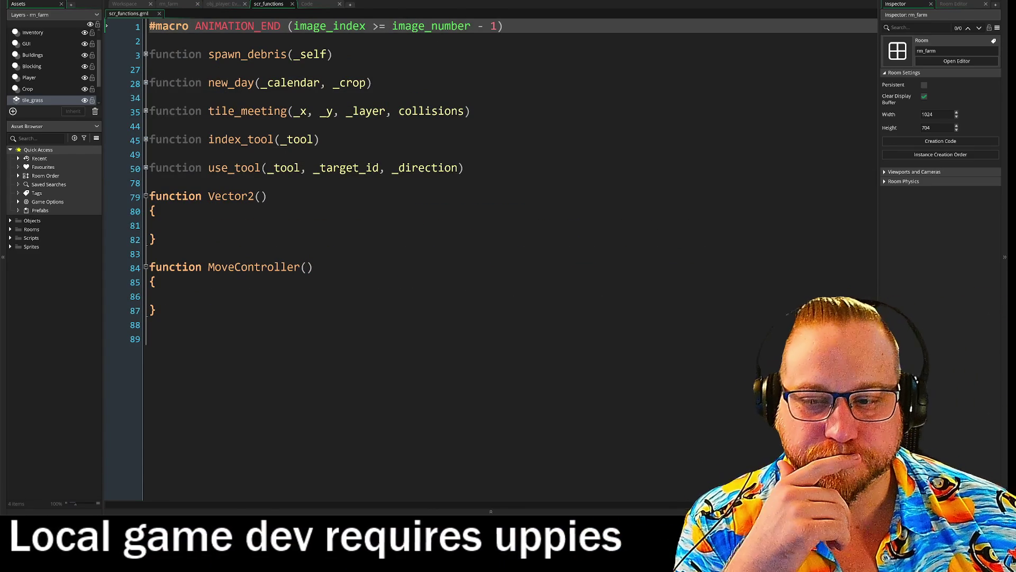
Review the TurnipItem constructor, then close the scr_seed_types and scr_produce_types scripts.
{"action": "left_click", "coordinate": [311, 4]}
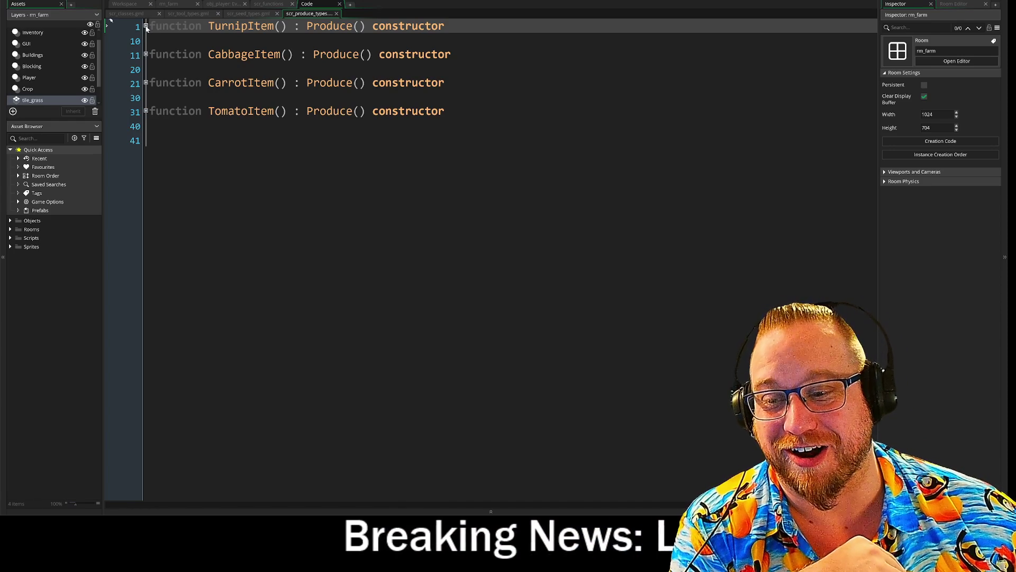
{"action": "left_click", "coordinate": [146, 26]}
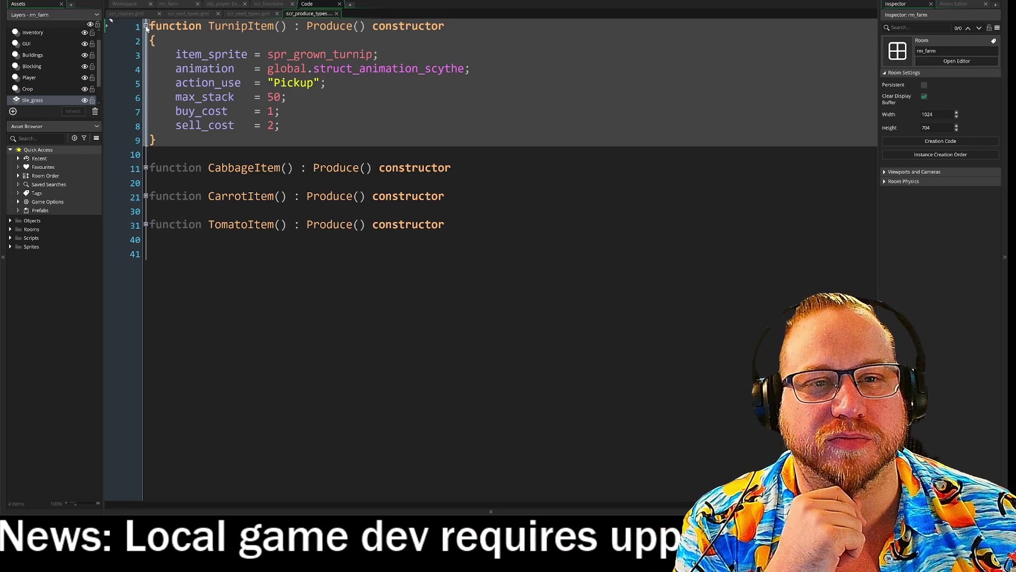
{"action": "left_click", "coordinate": [146, 26]}
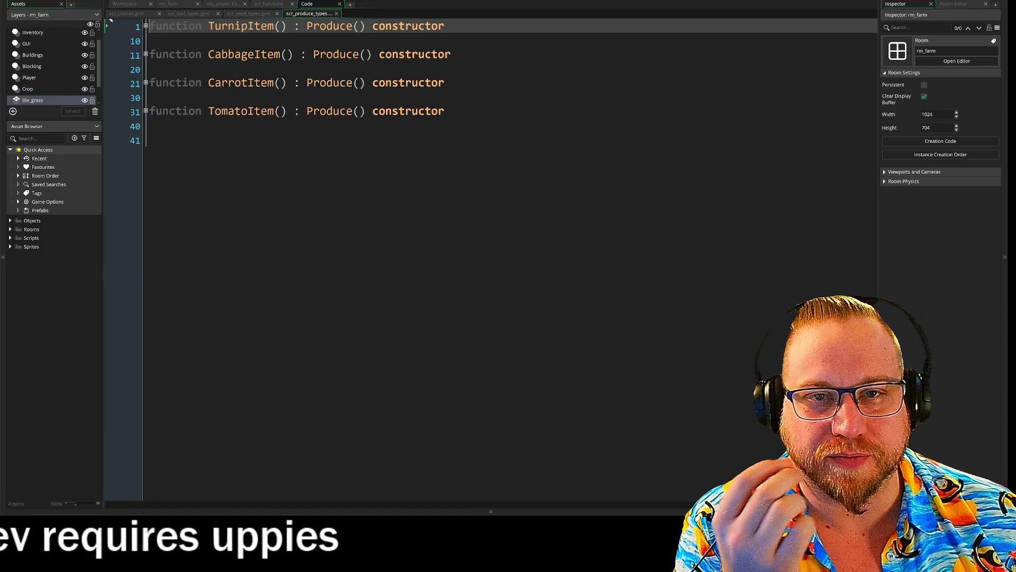
{"action": "left_click", "coordinate": [250, 14]}
{"action": "left_click", "coordinate": [295, 18]}
{"action": "left_click", "coordinate": [250, 14]}
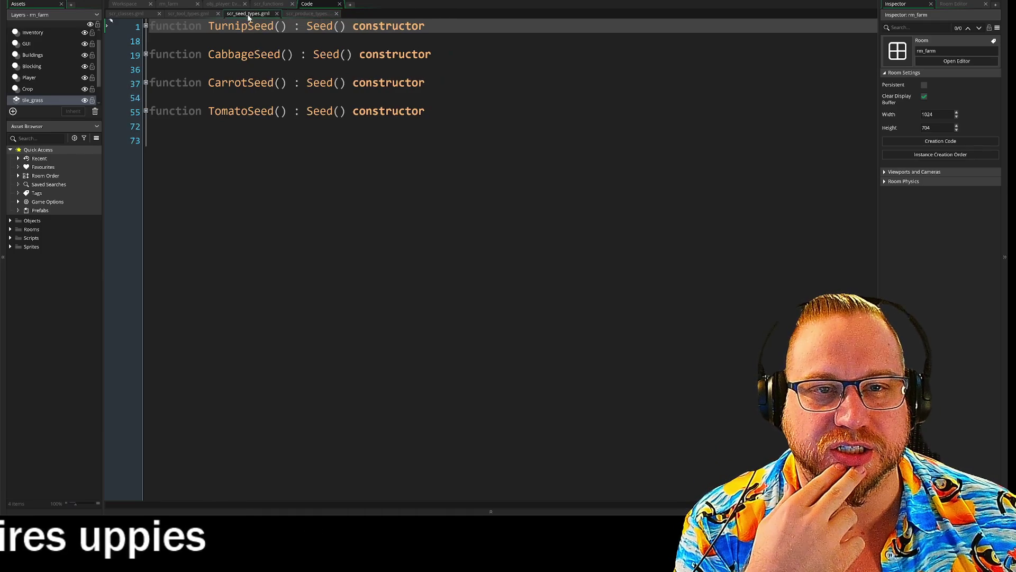
{"action": "left_click", "coordinate": [295, 16]}
{"action": "left_click", "coordinate": [250, 14]}
{"action": "left_click", "coordinate": [299, 16]}
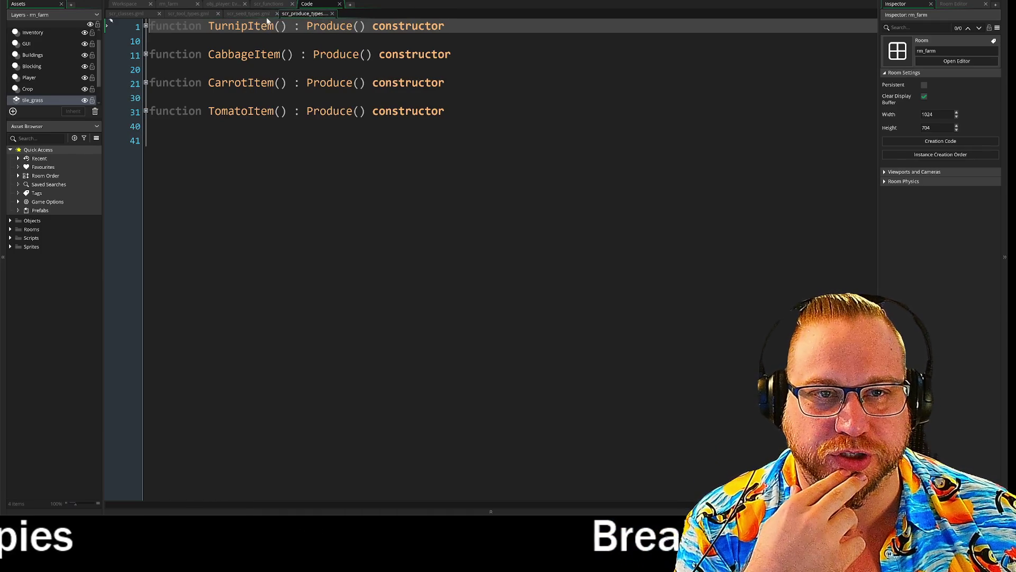
{"action": "left_click", "coordinate": [277, 13]}
{"action": "left_click", "coordinate": [277, 14]}
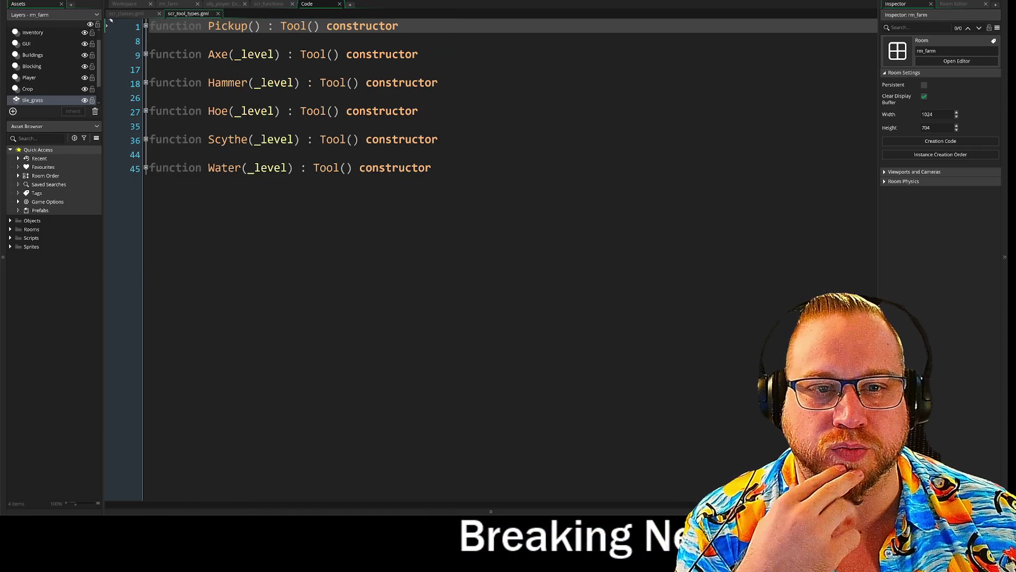
Expand the Pickup, Axe and Hammer constructors in scr_tool_types.
{"action": "left_click", "coordinate": [146, 25]}
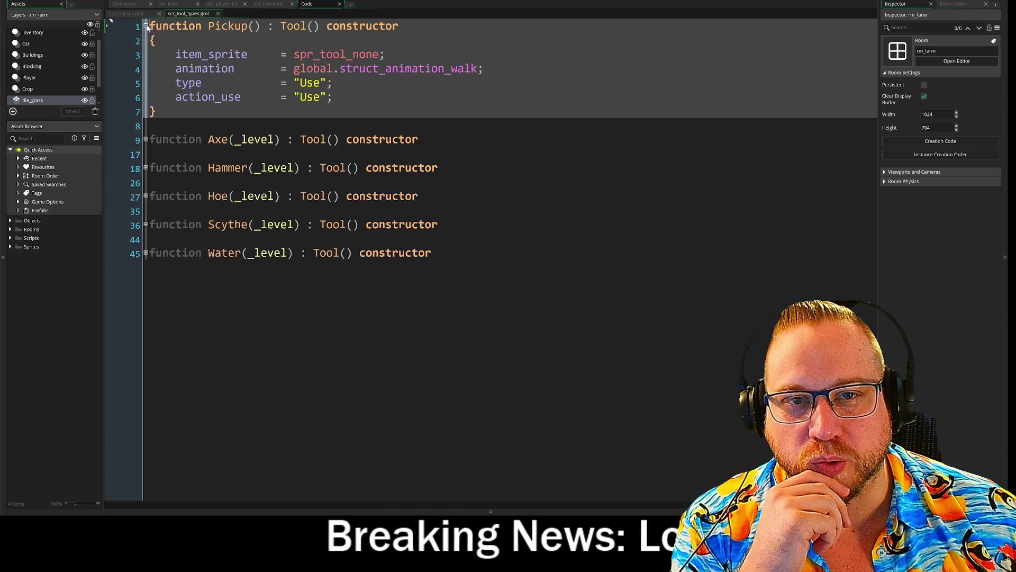
{"action": "left_click", "coordinate": [146, 139]}
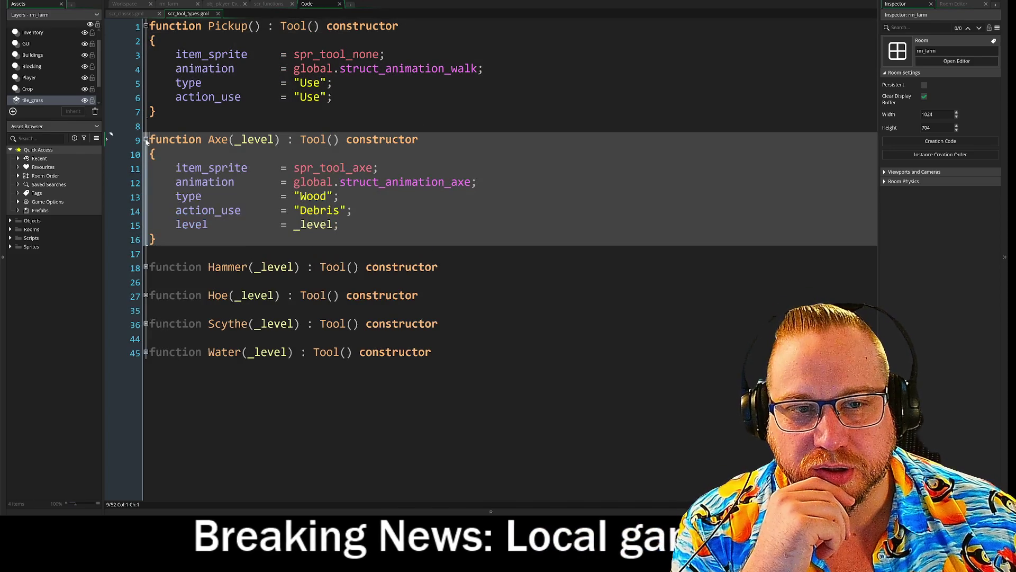
{"action": "left_click", "coordinate": [146, 267]}
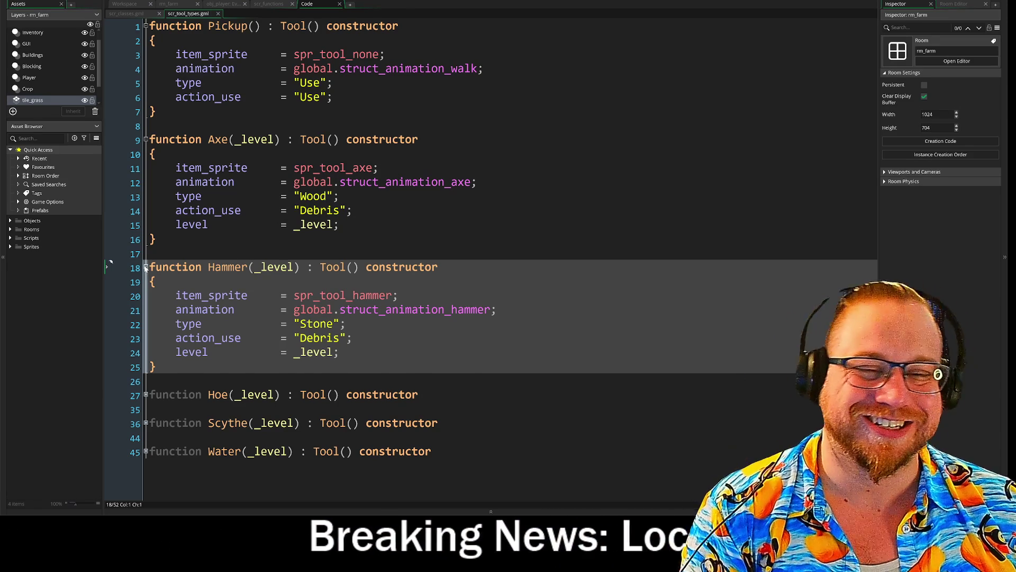
{"action": "left_click", "coordinate": [126, 13]}
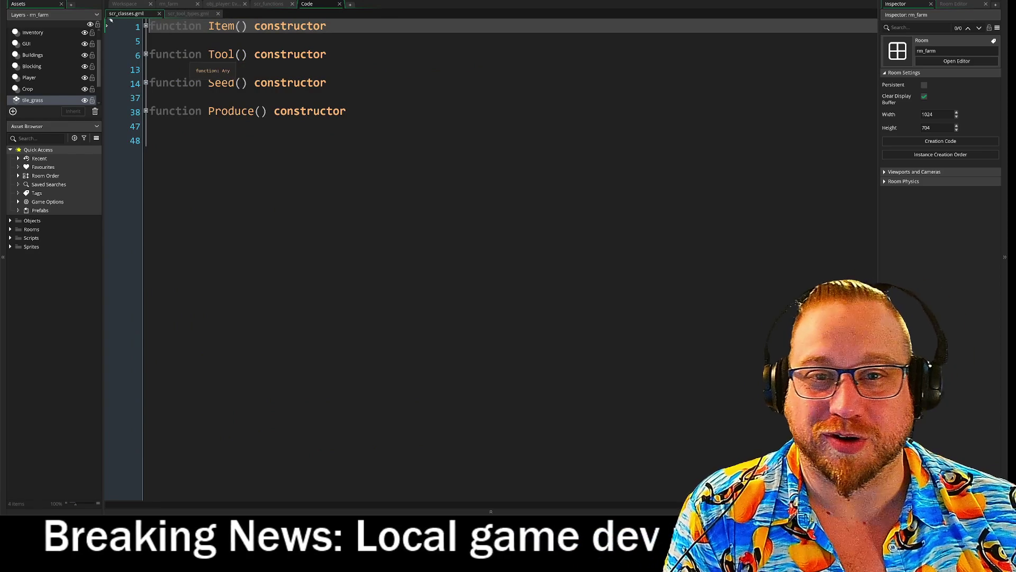
{"action": "left_click", "coordinate": [146, 54]}
{"action": "left_click", "coordinate": [146, 54]}
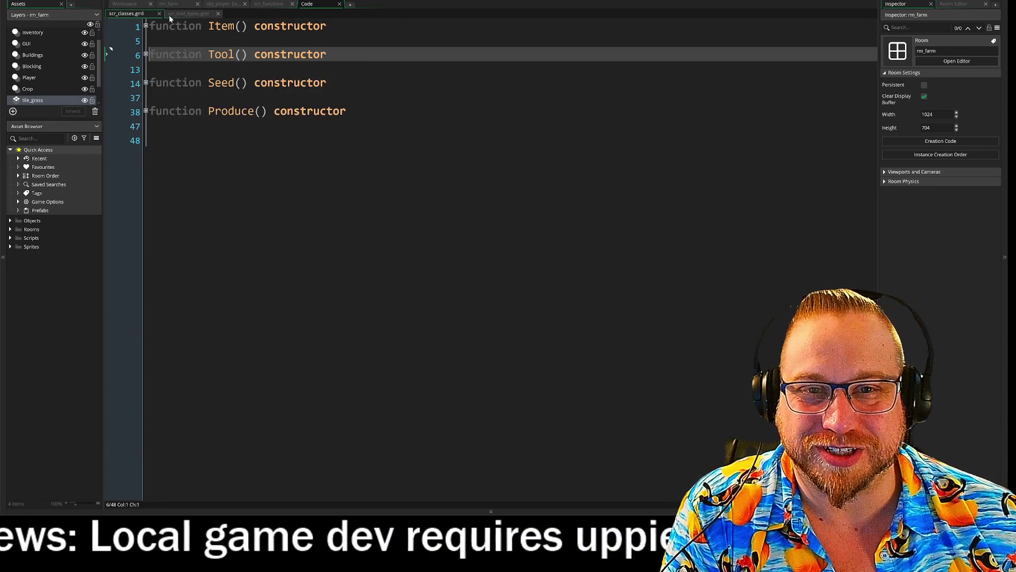
{"action": "left_click", "coordinate": [180, 13]}
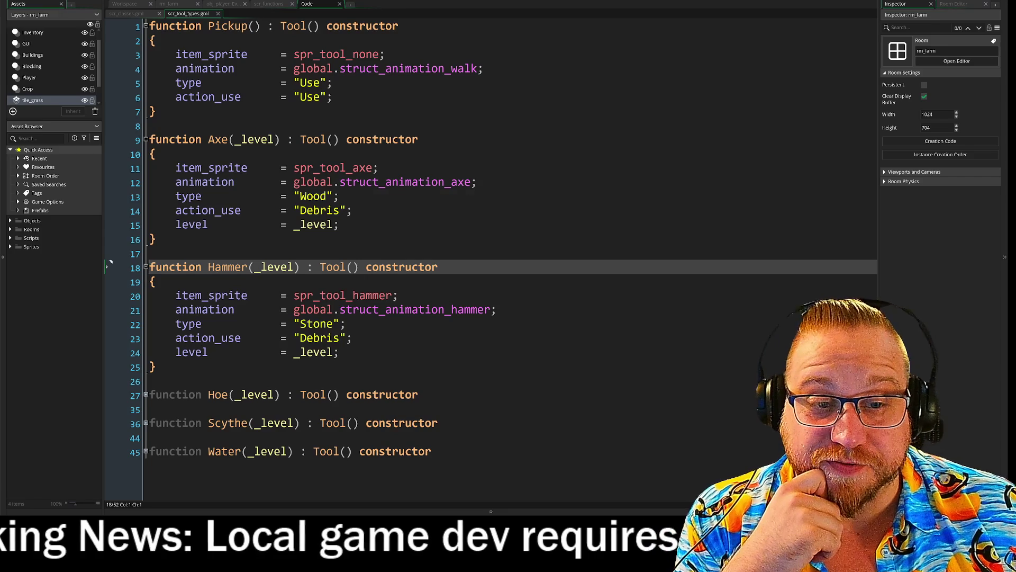
{"action": "left_click", "coordinate": [107, 253]}
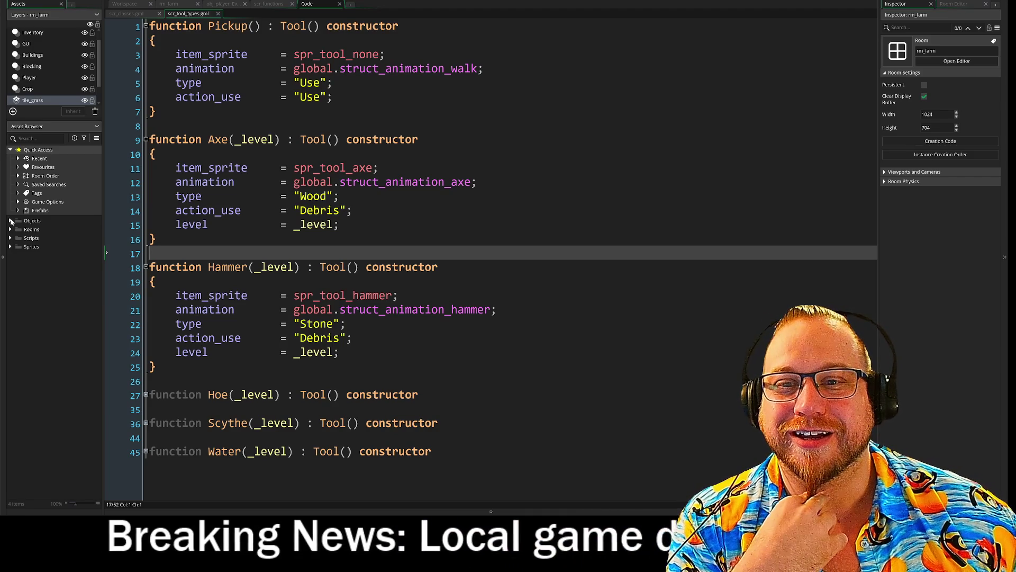
Expand Objects and _Object - Director to reveal obj_calendar, and move the rm_farm tab last.
{"action": "left_click", "coordinate": [10, 221]}
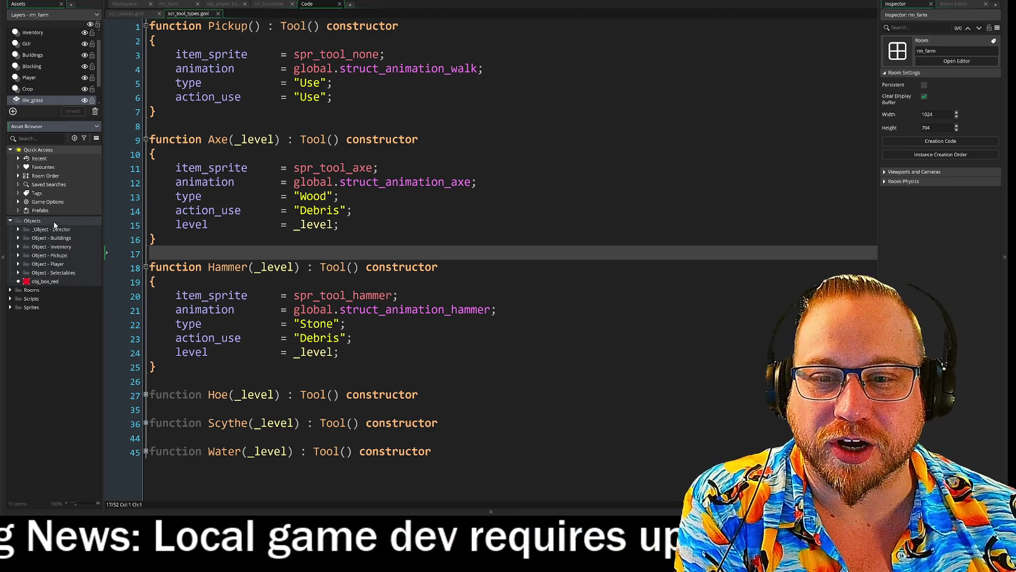
{"action": "left_click", "coordinate": [18, 230]}
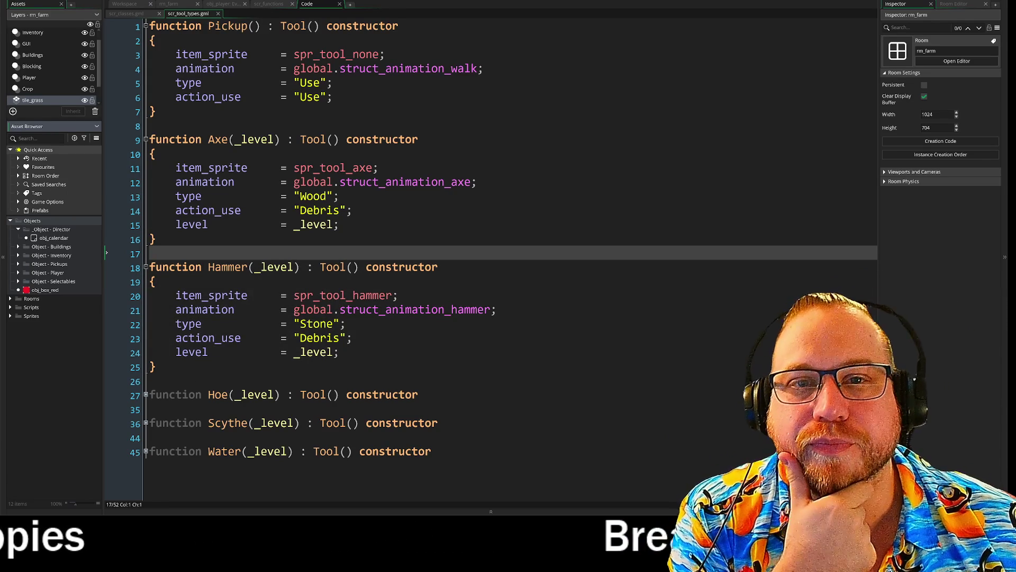
{"action": "left_click", "coordinate": [174, 5]}
{"action": "mouse_move", "coordinate": [187, 5]}
{"action": "left_mouse_down"}
{"action": "mouse_move", "coordinate": [296, 6]}
{"action": "mouse_move", "coordinate": [175, 8]}
{"action": "mouse_move", "coordinate": [326, 12]}
{"action": "left_mouse_up"}
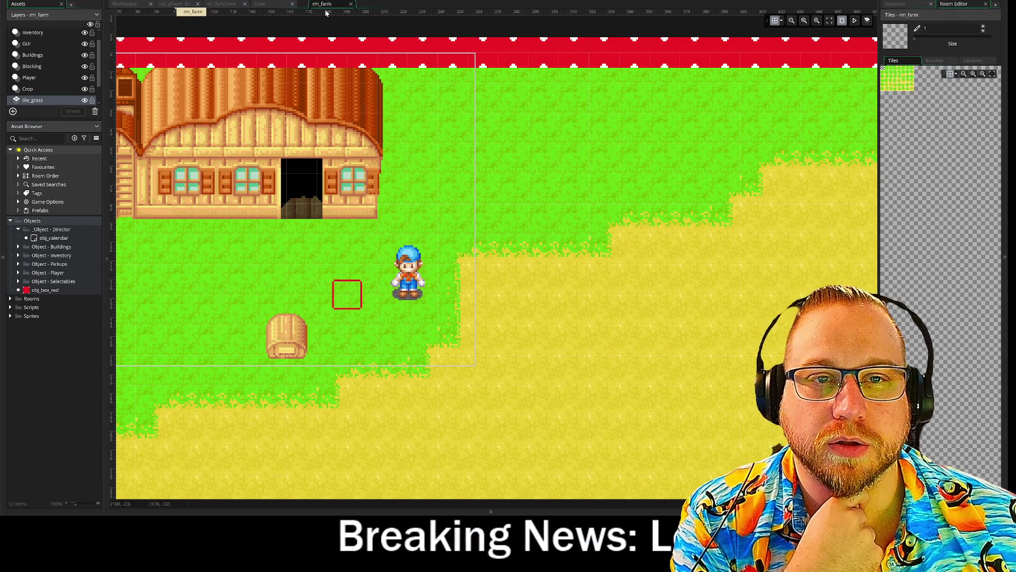
In scr_functions, read the use_tool and index_tool functions and fold them back up.
{"action": "left_click", "coordinate": [217, 6]}
{"action": "left_click", "coordinate": [177, 7]}
{"action": "left_click", "coordinate": [225, 6]}
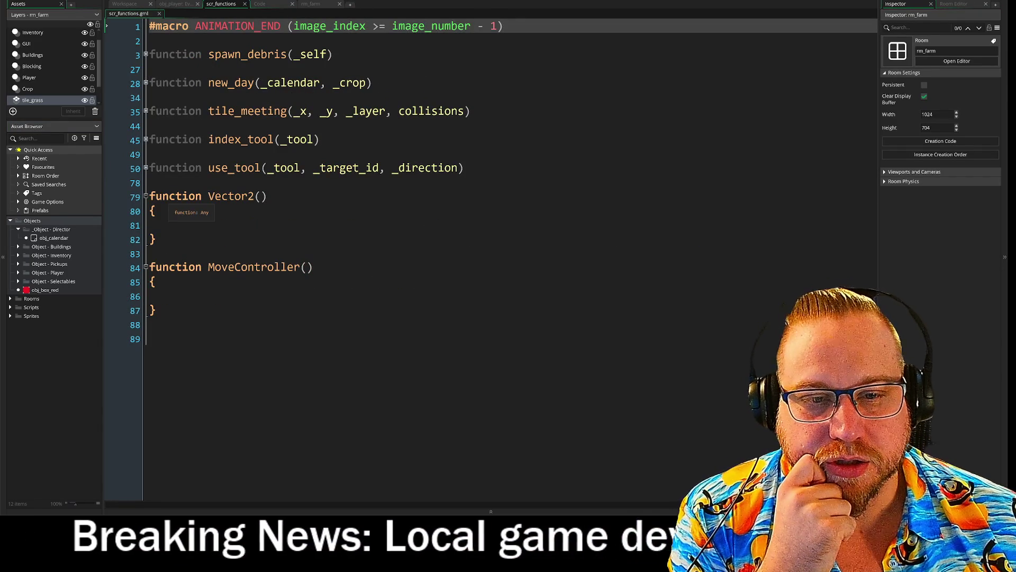
{"action": "left_click_drag", "start_coordinate": [151, 196], "coordinate": [151, 339]}
{"action": "left_click", "coordinate": [151, 339]}
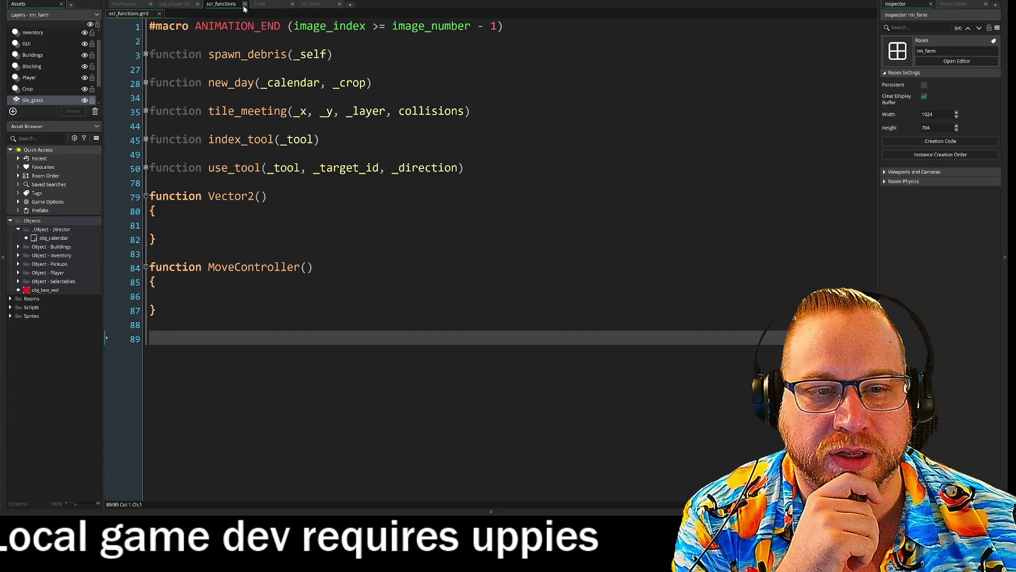
{"action": "left_click", "coordinate": [146, 169]}
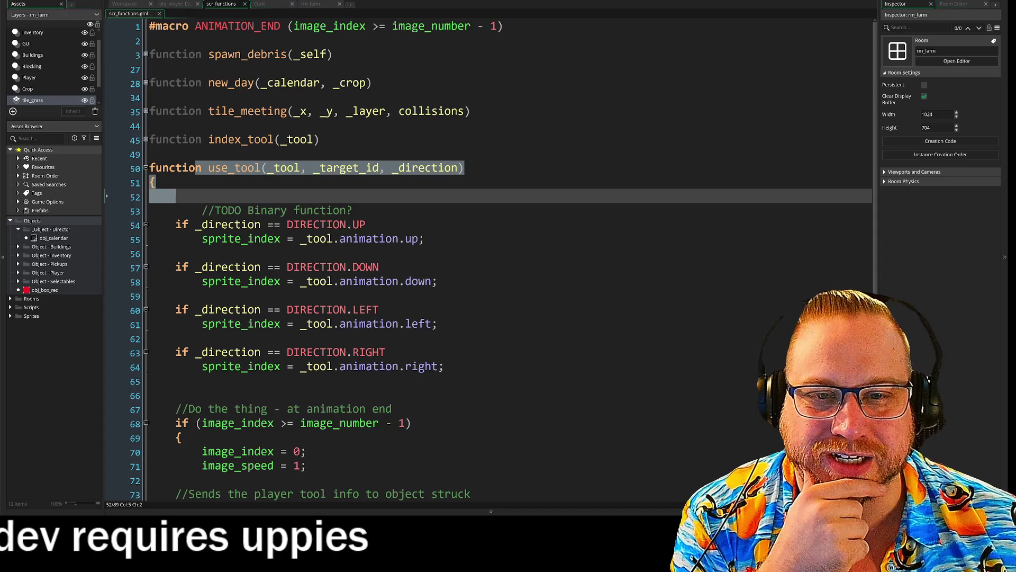
{"action": "left_click", "coordinate": [146, 140]}
{"action": "left_click", "coordinate": [146, 140]}
{"action": "left_click", "coordinate": [146, 168]}
{"action": "left_click_drag", "start_coordinate": [168, 139], "coordinate": [268, 196]}
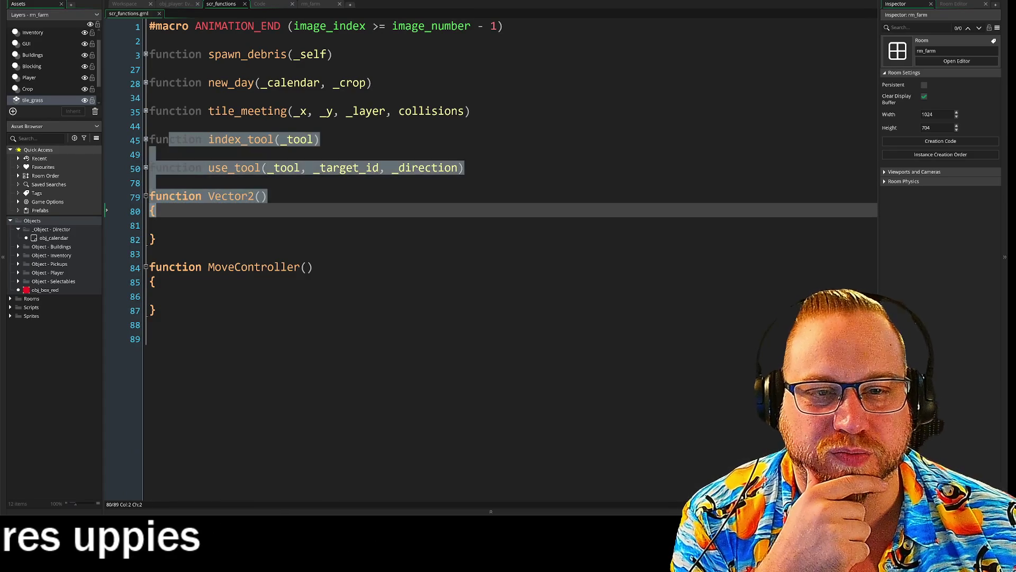
{"action": "left_click", "coordinate": [507, 173]}
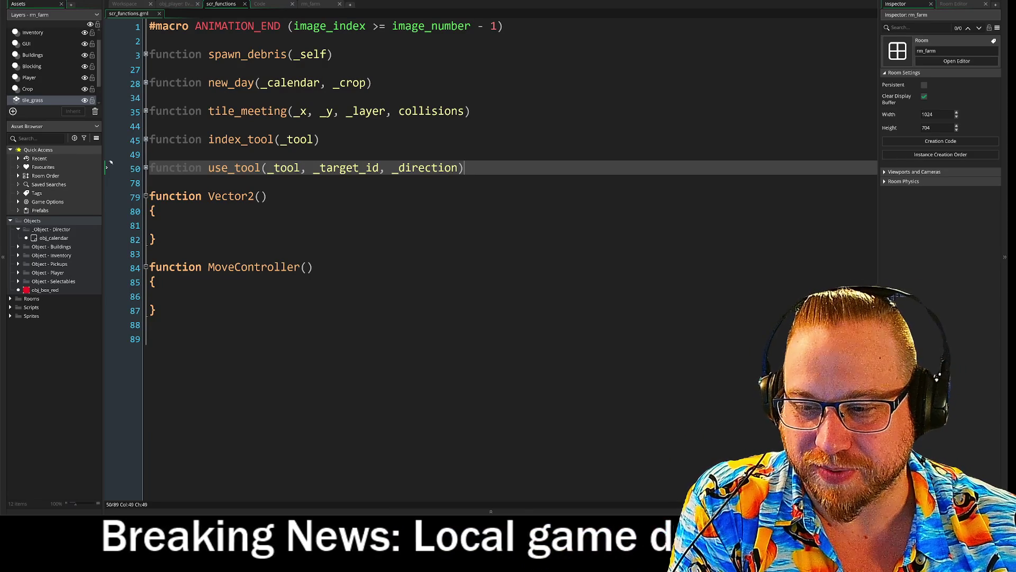
Unindent line 86 in the MoveController body, then switch to obj_player's Draw GUI code.
{"action": "key", "text": "Down"}
{"action": "key", "text": "Down"}
{"action": "key", "text": "Down"}
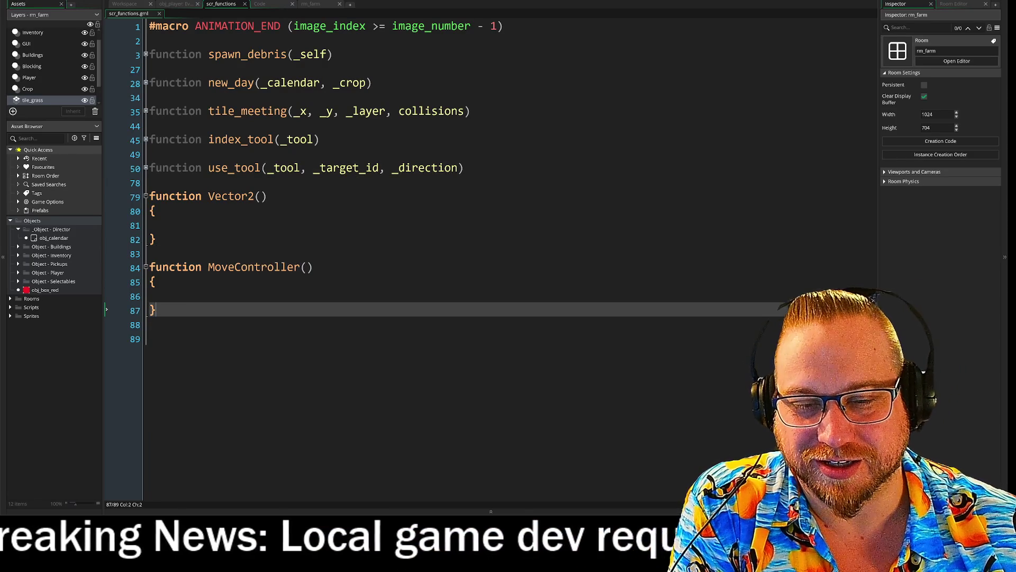
{"action": "key", "text": "Up"}
{"action": "key", "text": "BackSpace"}
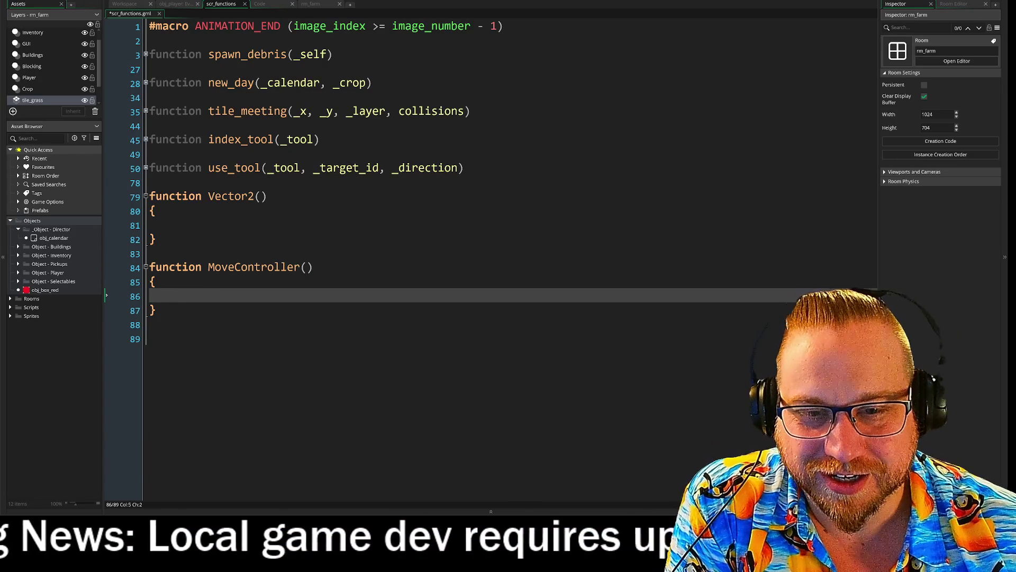
{"action": "left_click", "coordinate": [202, 225]}
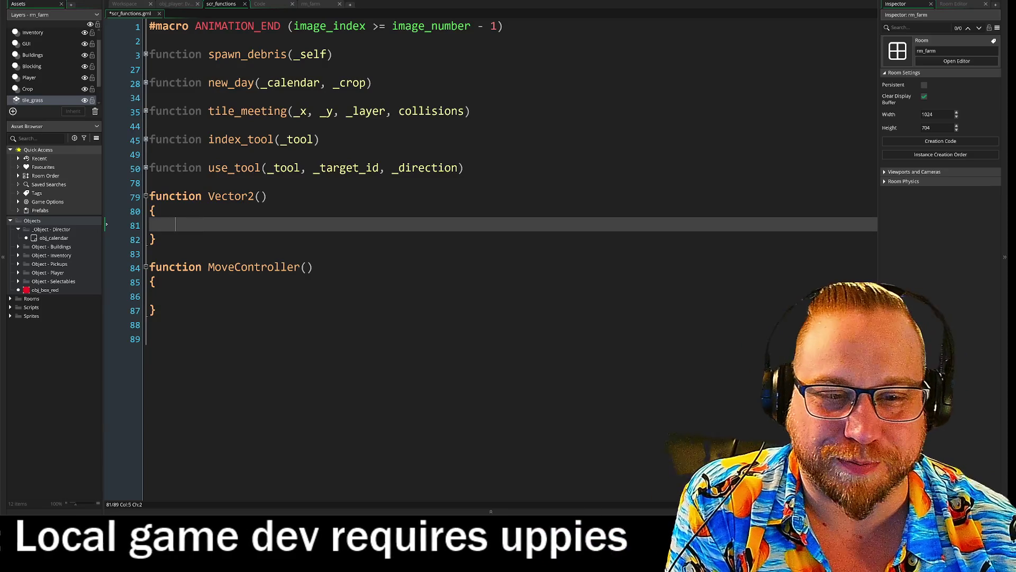
{"action": "left_click", "coordinate": [177, 4]}
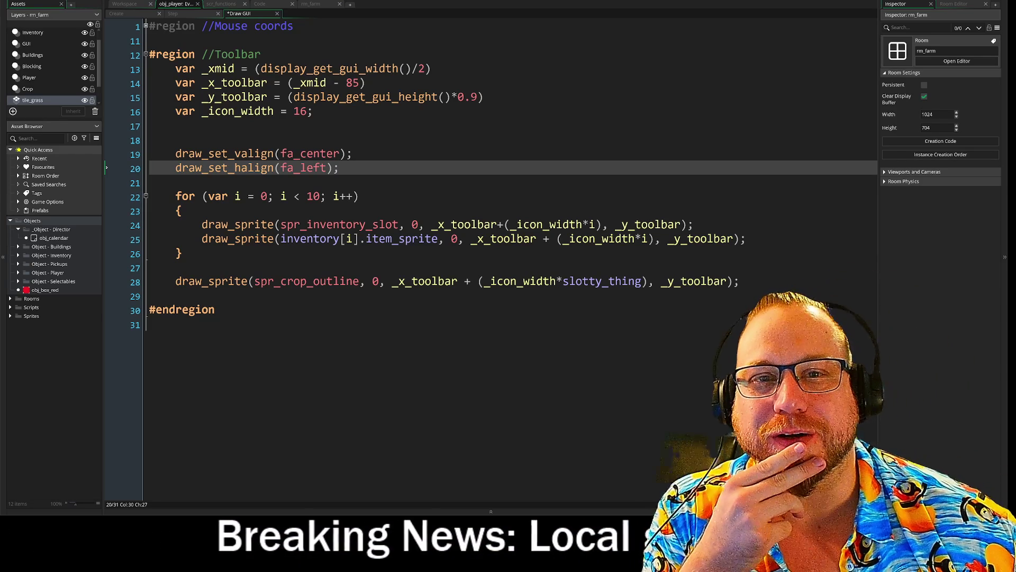
Move from the Workspace and scr_functions tabs to the obj_player Step event code.
{"action": "left_click", "coordinate": [130, 7]}
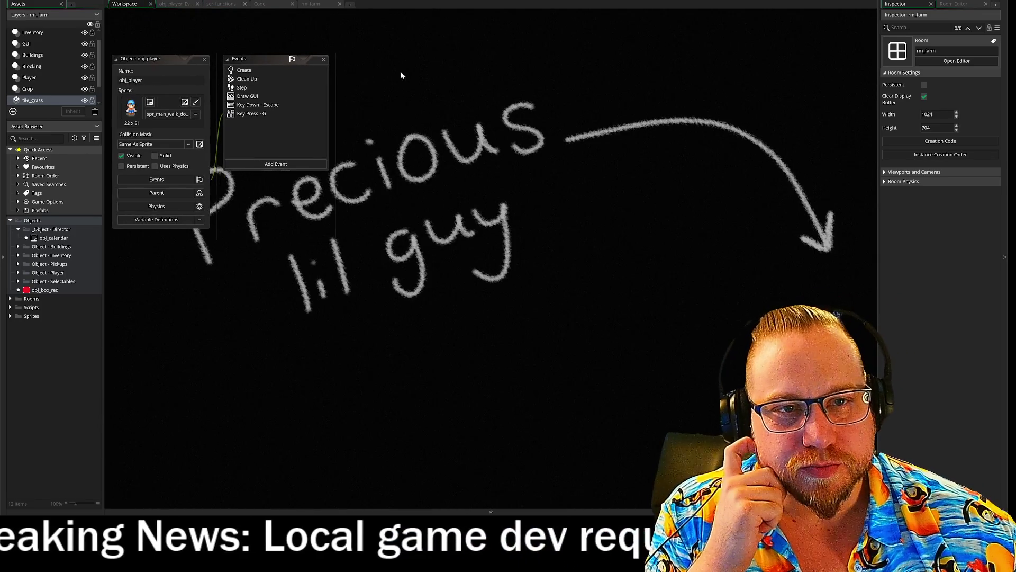
{"action": "left_click", "coordinate": [262, 4]}
{"action": "left_click", "coordinate": [230, 5]}
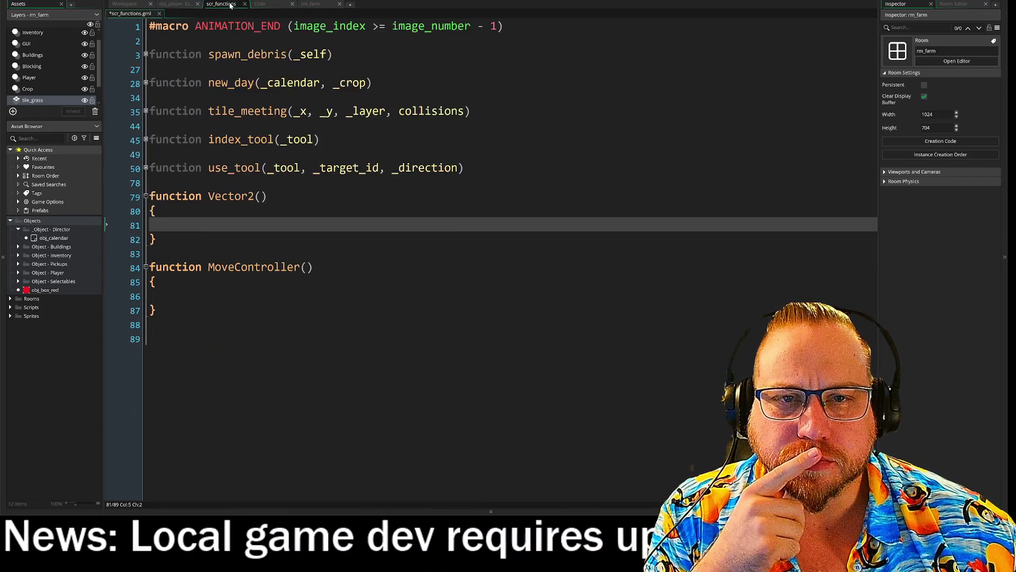
{"action": "left_click", "coordinate": [184, 4]}
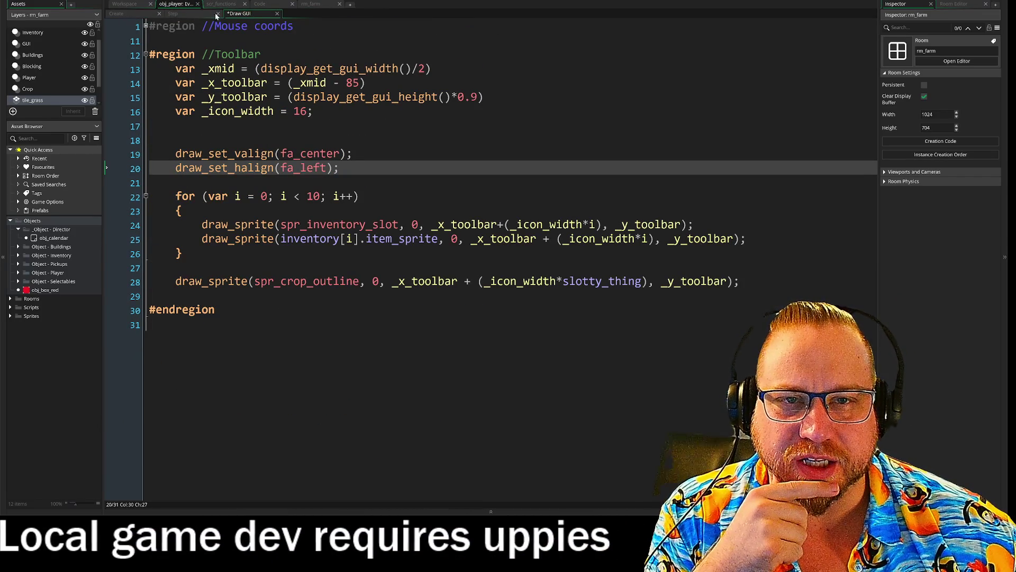
{"action": "left_click", "coordinate": [173, 14]}
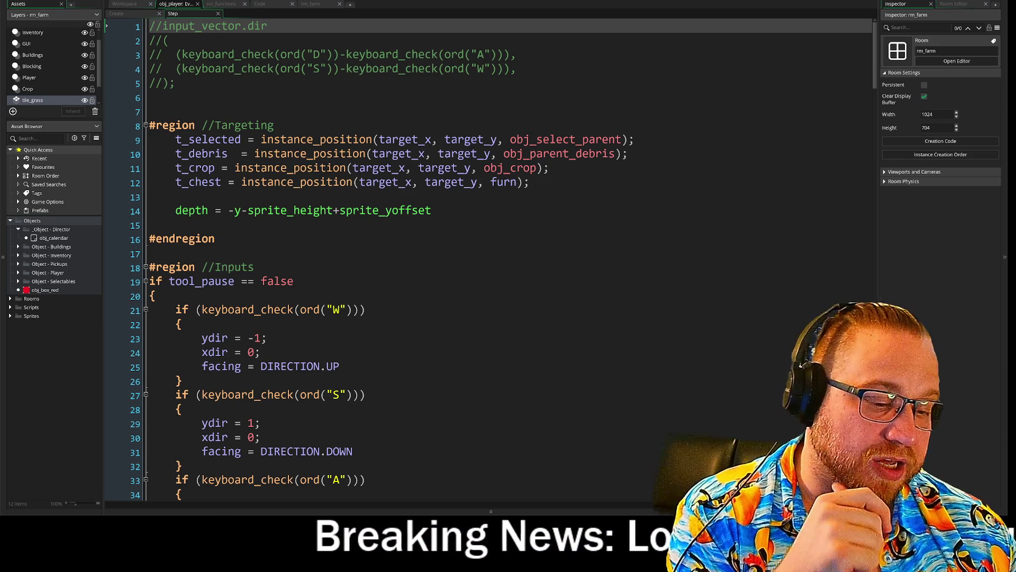
Delete blank line 7 above the Targeting region in the obj_player Step event.
{"action": "left_click", "coordinate": [150, 112]}
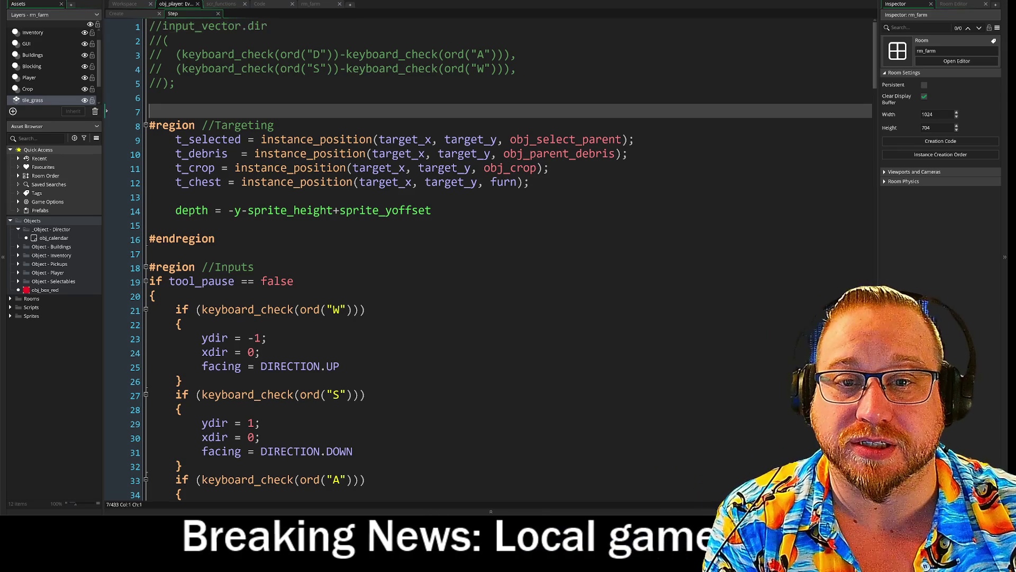
{"action": "key", "text": "BackSpace"}
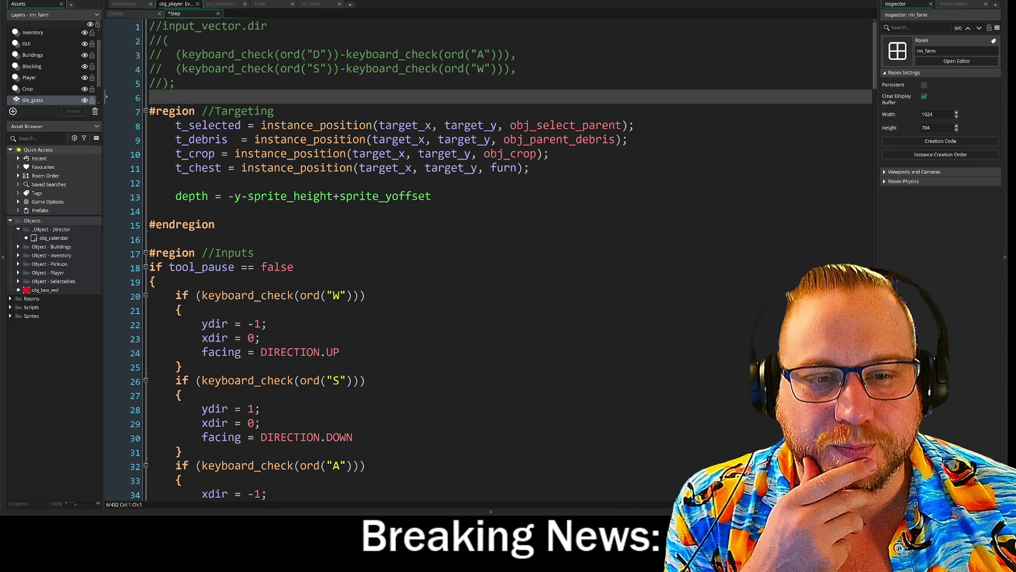
{"action": "left_click", "coordinate": [150, 211]}
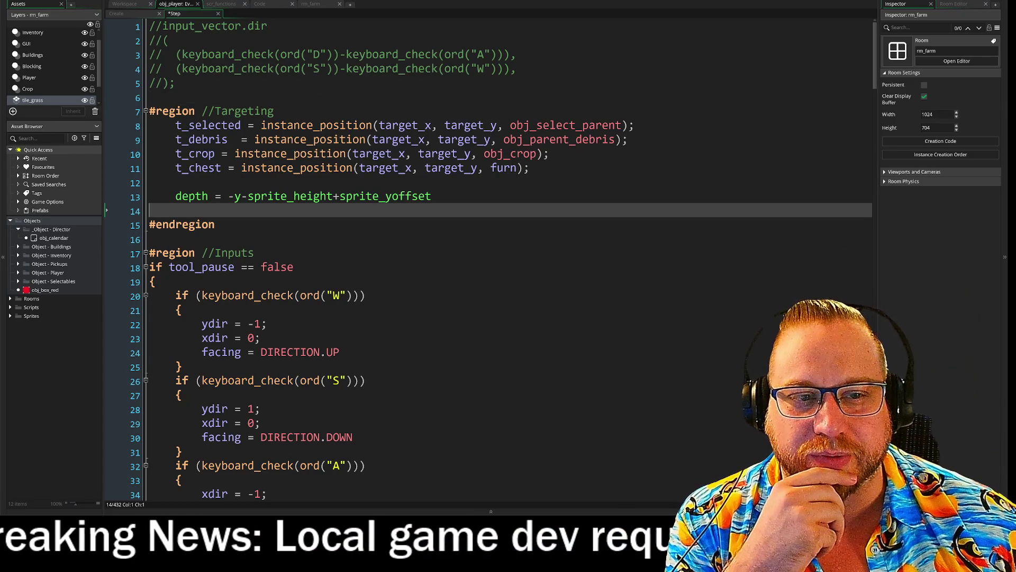
Delete empty line 14 so #endregion directly follows the depth assignment.
{"action": "key", "text": "Down"}
{"action": "key", "text": "Up"}
{"action": "key", "text": "BackSpace"}
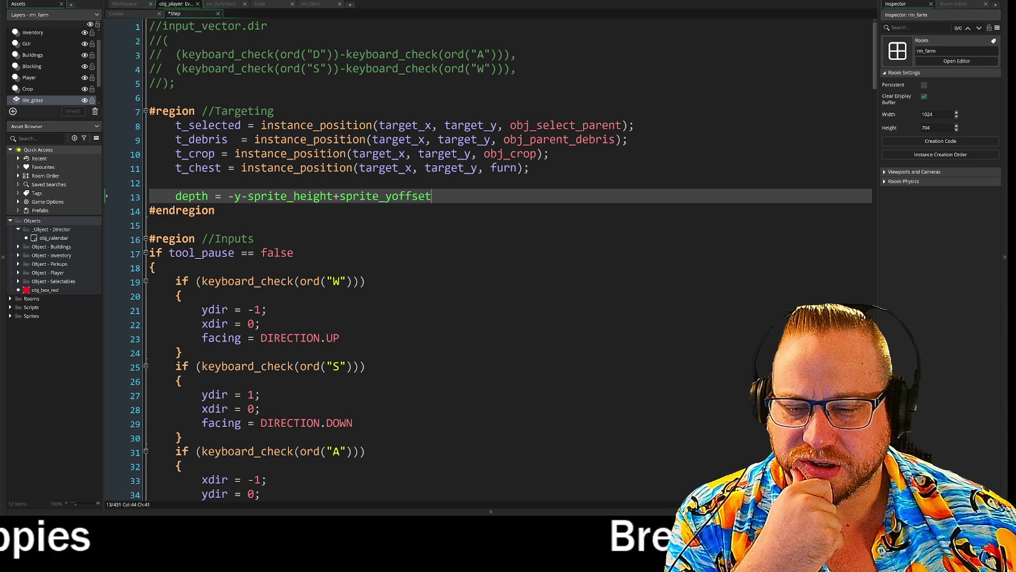
{"action": "left_click", "coordinate": [149, 183]}
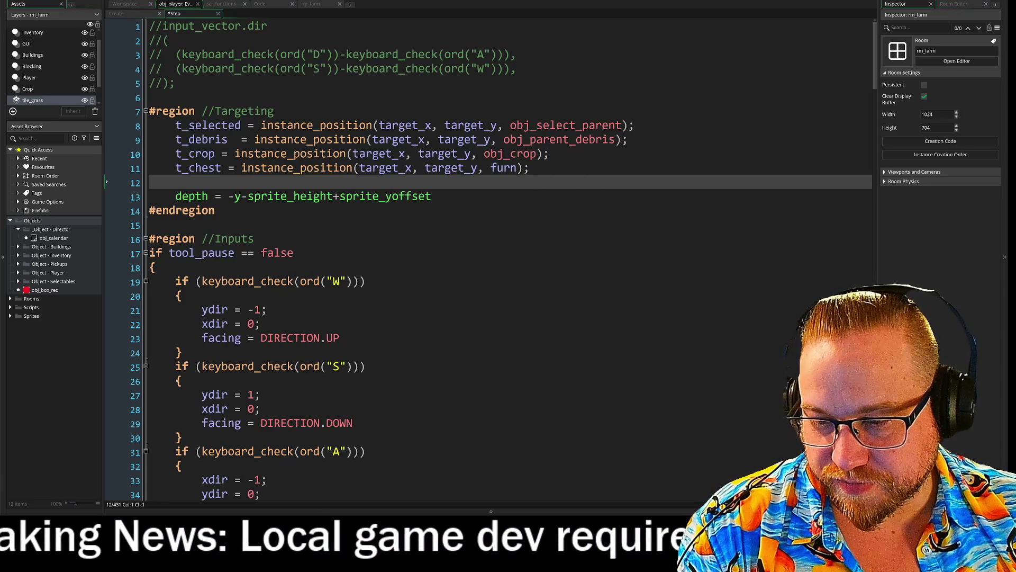
{"action": "scroll", "coordinate": [488, 250], "scroll_direction": "down", "scroll_amount": 2}
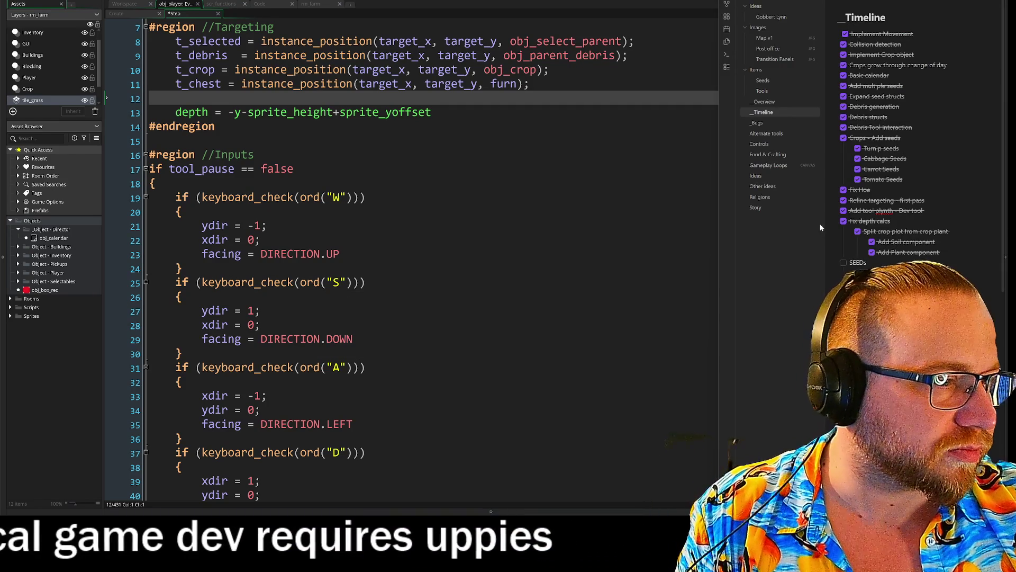
Add a Beans item under Tomato Seeds in the _Timeline checklist and fix its parenthetical note.
{"action": "key", "text": "Return"}
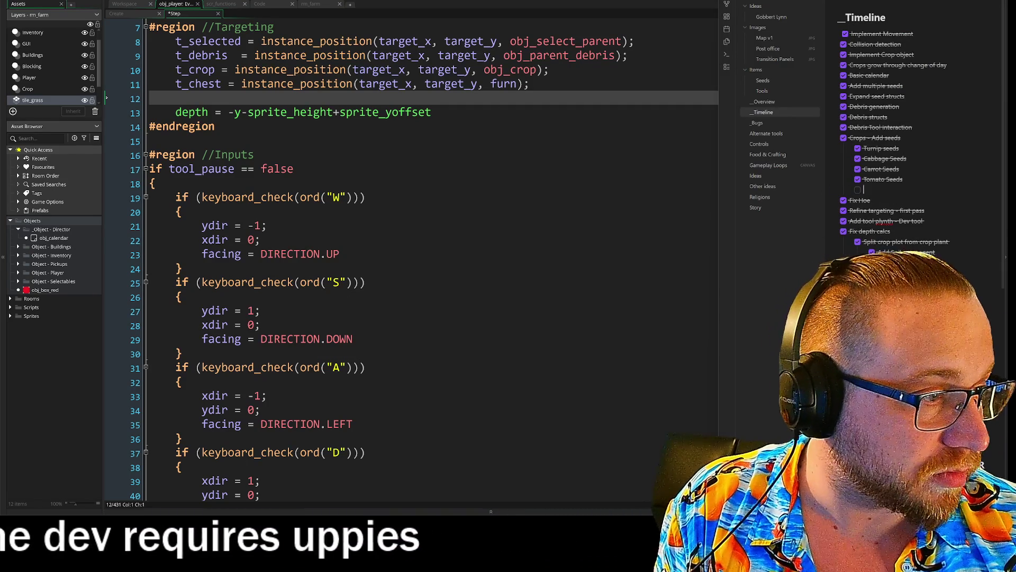
{"action": "type", "text": "Beans"}
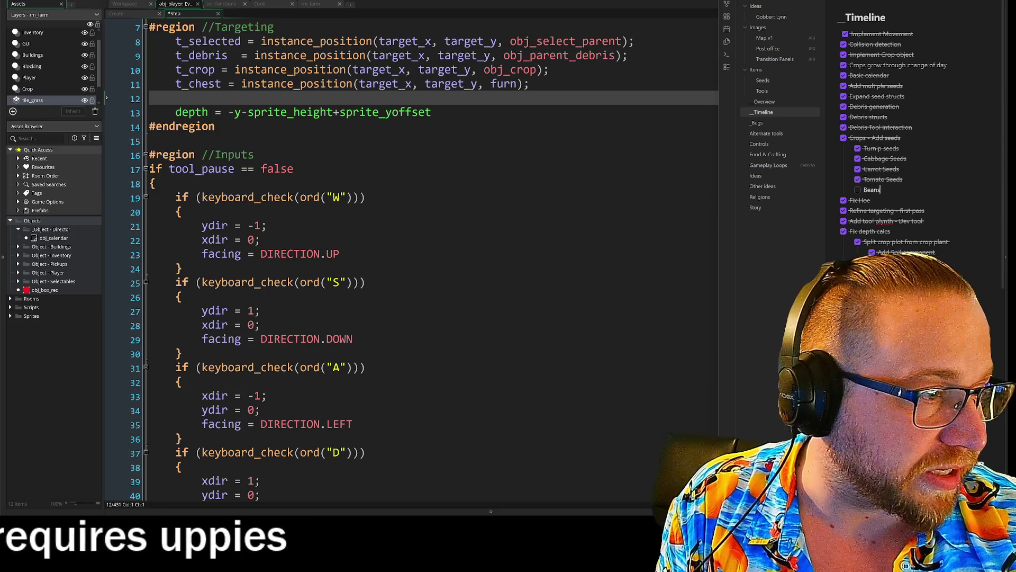
{"action": "type", "text": " (Fo"}
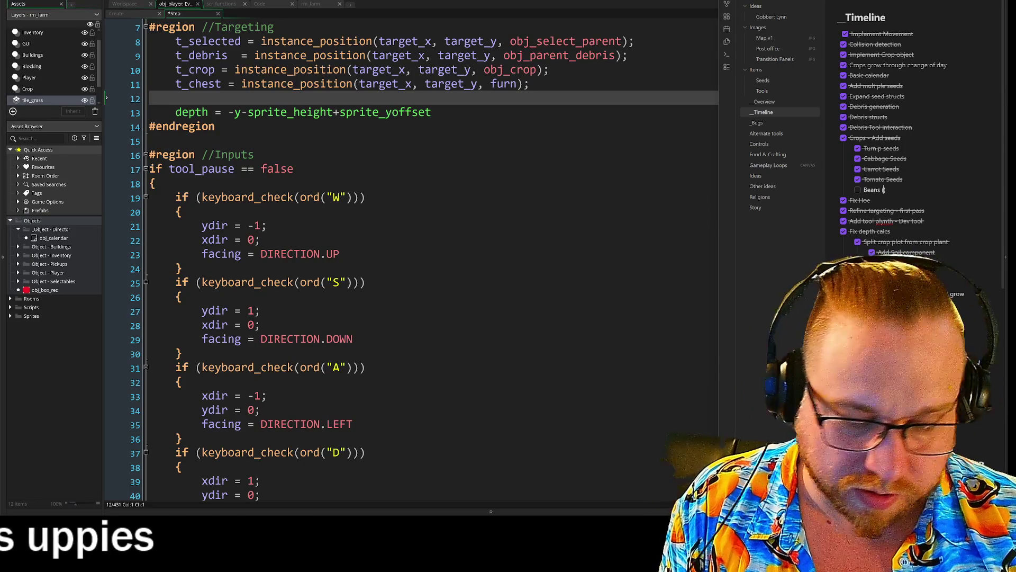
{"action": "type", "text": "ayg"}
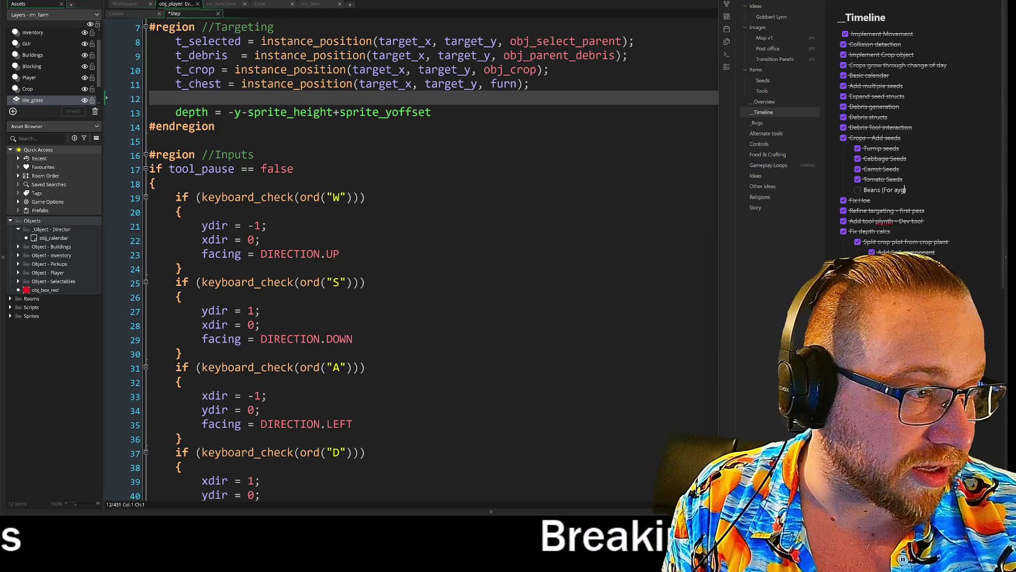
{"action": "key", "text": "BackSpace"}
{"action": "key", "text": "BackSpace"}
{"action": "key", "text": "BackSpace"}
{"action": "type", "text": "ga"}
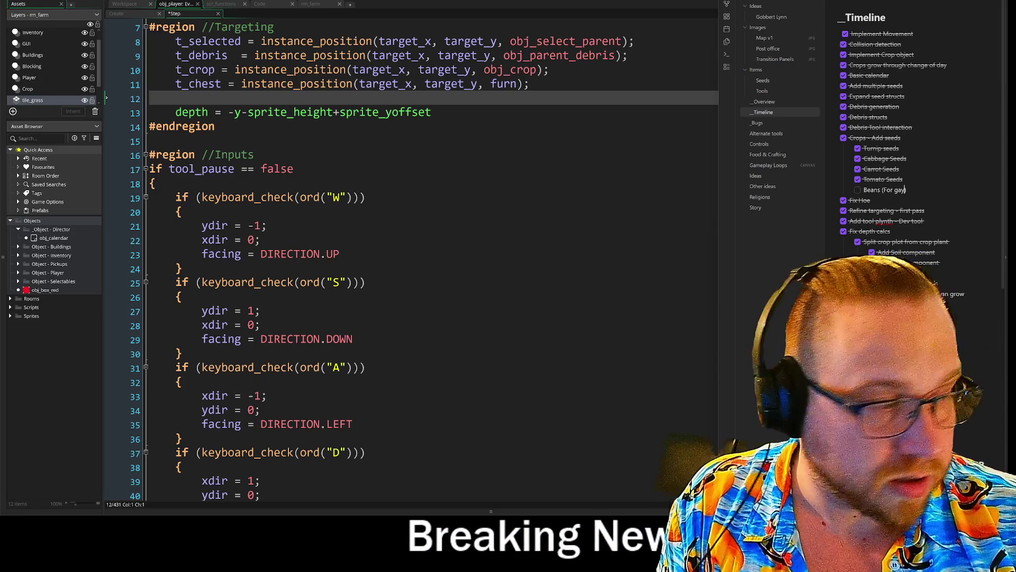
{"action": "key", "text": "BackSpace"}
{"action": "key", "text": "BackSpace"}
{"action": "type", "text": "Yag"}
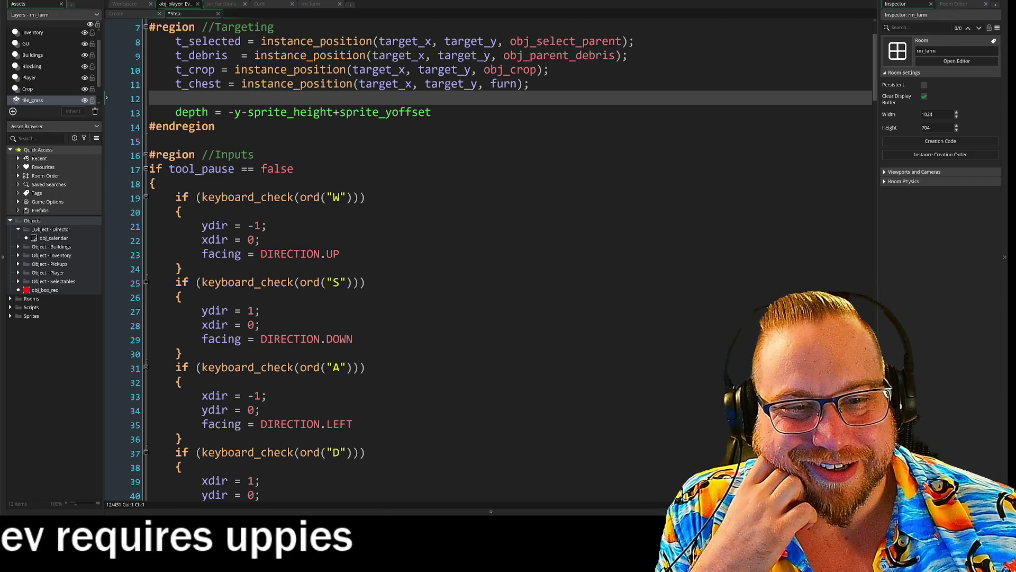
Go to line 28 of the Step code, then switch to Obsidian's _Overview note.
{"action": "scroll", "coordinate": [491, 251], "scroll_direction": "down", "scroll_amount": 1}
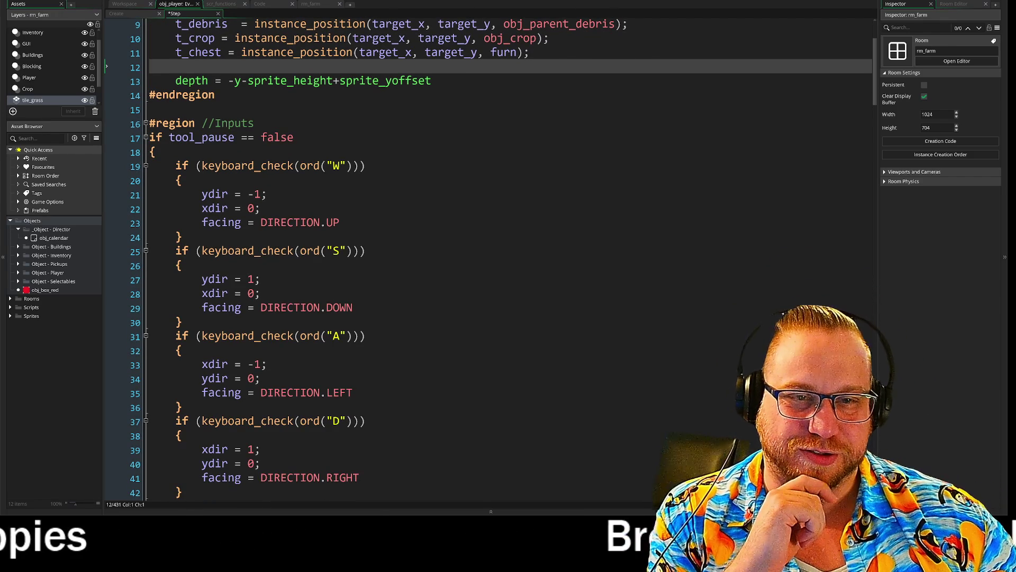
{"action": "scroll", "coordinate": [488, 250], "scroll_direction": "down", "scroll_amount": 1}
{"action": "left_click", "coordinate": [195, 134]}
{"action": "left_click", "coordinate": [260, 262]}
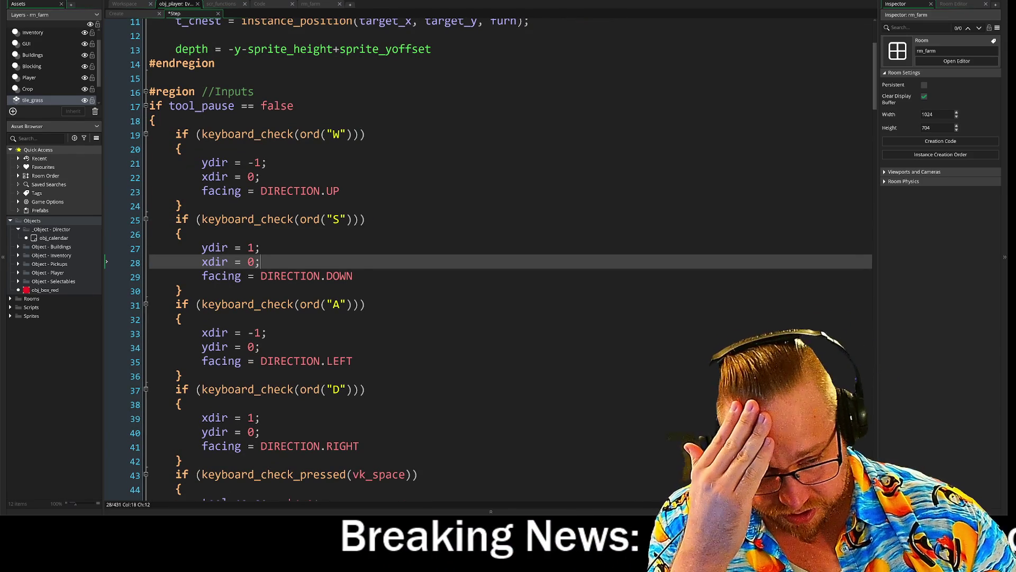
{"action": "key", "text": "alt+Tab"}
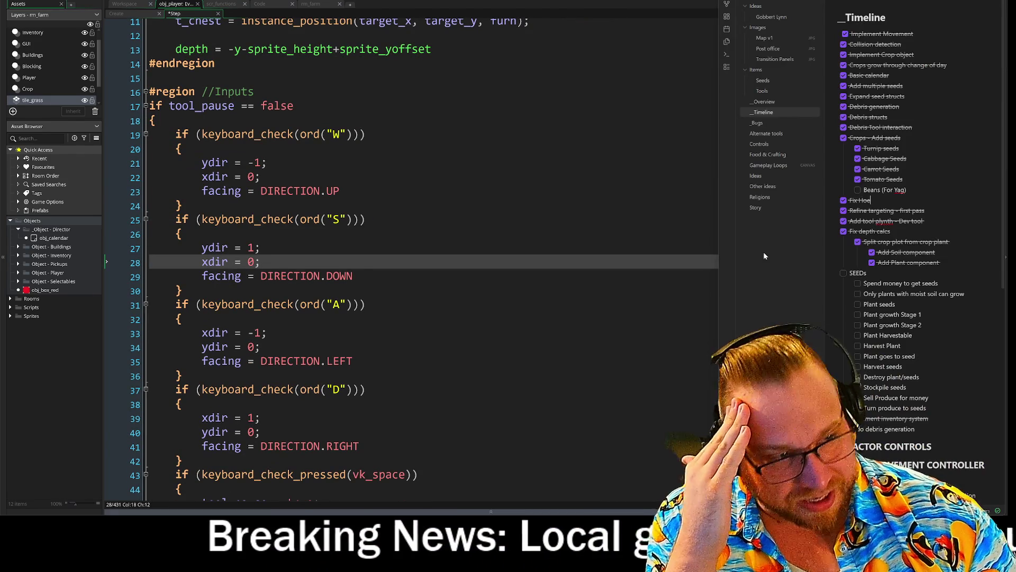
{"action": "scroll", "coordinate": [921, 212], "scroll_direction": "down", "scroll_amount": 5}
{"action": "scroll", "coordinate": [833, 52], "scroll_direction": "up", "scroll_amount": 5}
{"action": "left_click", "coordinate": [766, 101]}
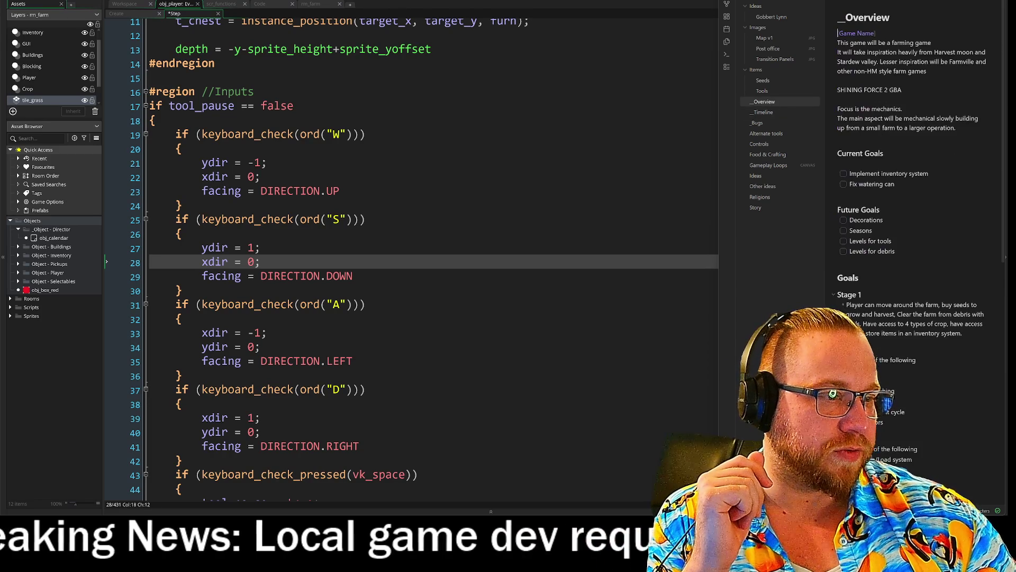
{"action": "scroll", "coordinate": [921, 169], "scroll_direction": "down", "scroll_amount": 2}
{"action": "scroll", "coordinate": [921, 159], "scroll_direction": "down", "scroll_amount": 1}
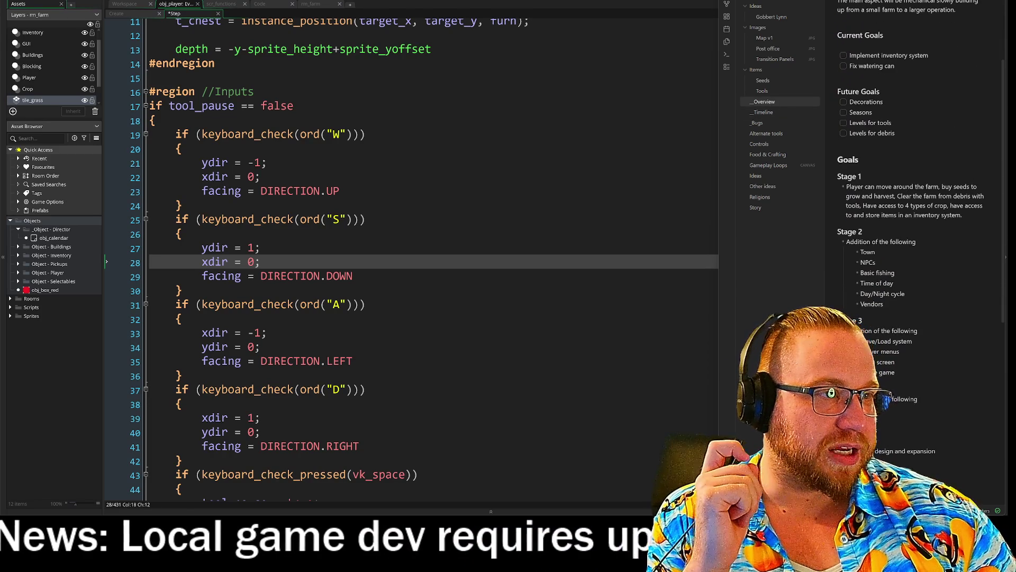
{"action": "scroll", "coordinate": [845, 179], "scroll_direction": "up", "scroll_amount": 3}
Clear the 'Implement inventory system' goal text, leaving an empty checkbox above 'Fix watering can'.
{"action": "left_click", "coordinate": [844, 174]}
{"action": "key", "text": "Down"}
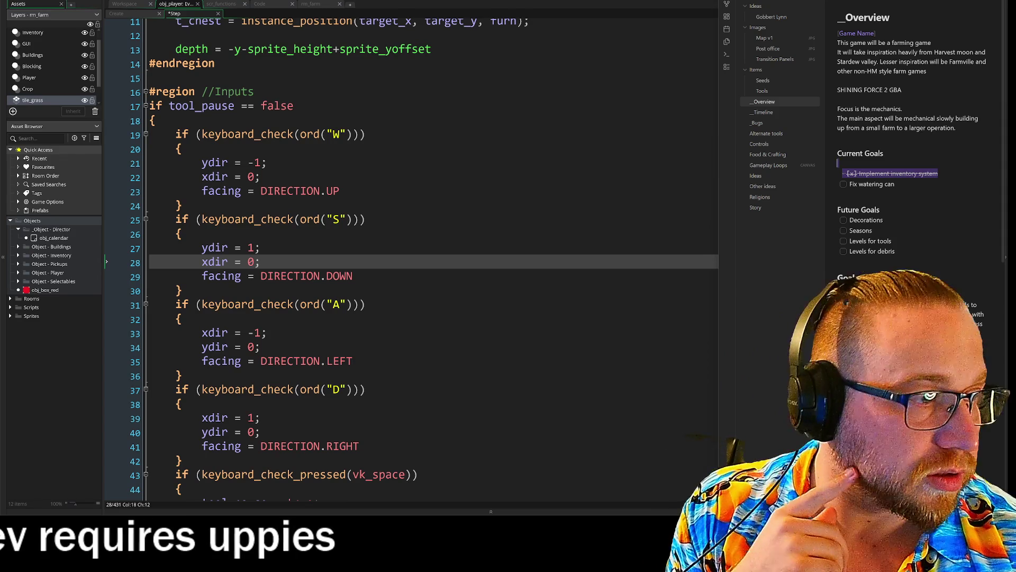
{"action": "key", "text": "ctrl+z"}
{"action": "key", "text": "shift+End"}
{"action": "key", "text": "BackSpace"}
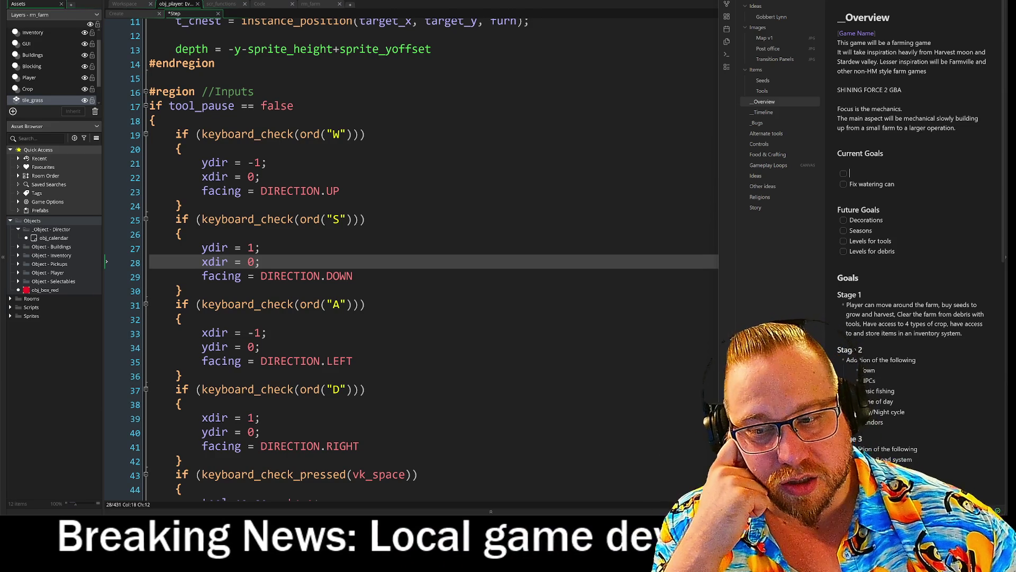
{"action": "scroll", "coordinate": [910, 265], "scroll_direction": "down", "scroll_amount": 2}
{"action": "scroll", "coordinate": [910, 211], "scroll_direction": "down", "scroll_amount": 6}
{"action": "scroll", "coordinate": [911, 212], "scroll_direction": "up", "scroll_amount": 6}
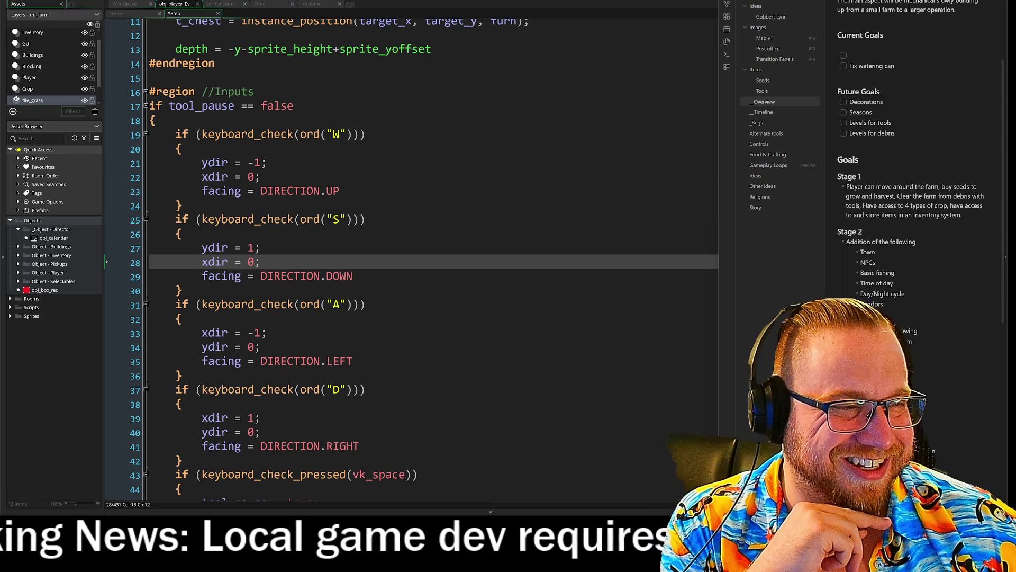
{"action": "scroll", "coordinate": [921, 158], "scroll_direction": "down", "scroll_amount": 5}
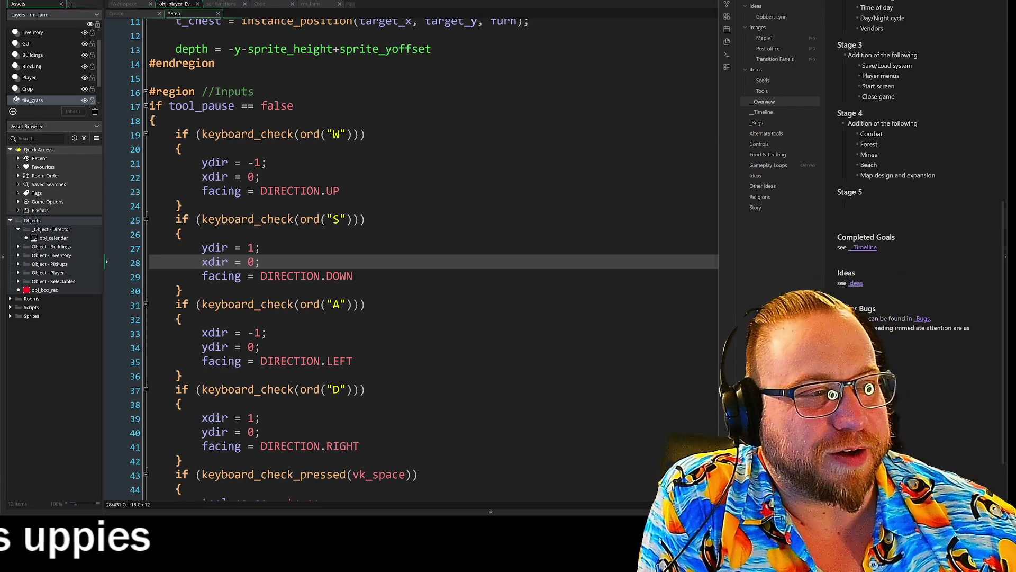
{"action": "scroll", "coordinate": [911, 159], "scroll_direction": "up", "scroll_amount": 5}
{"action": "scroll", "coordinate": [911, 159], "scroll_direction": "up", "scroll_amount": 1}
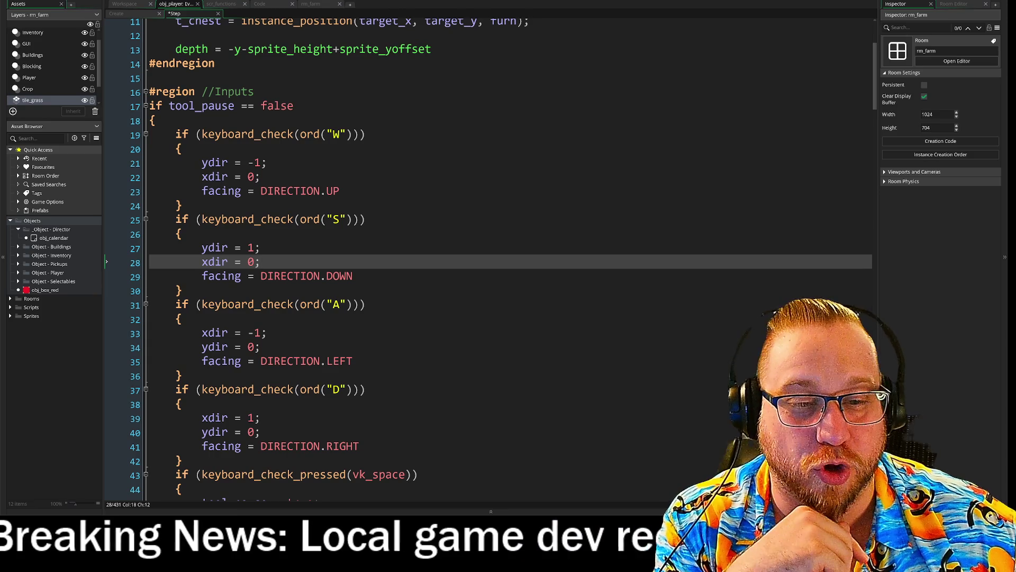
Scroll the obj_player Step code down to the Inputs and Direction regions.
{"action": "scroll", "coordinate": [488, 250], "scroll_direction": "down", "scroll_amount": 8}
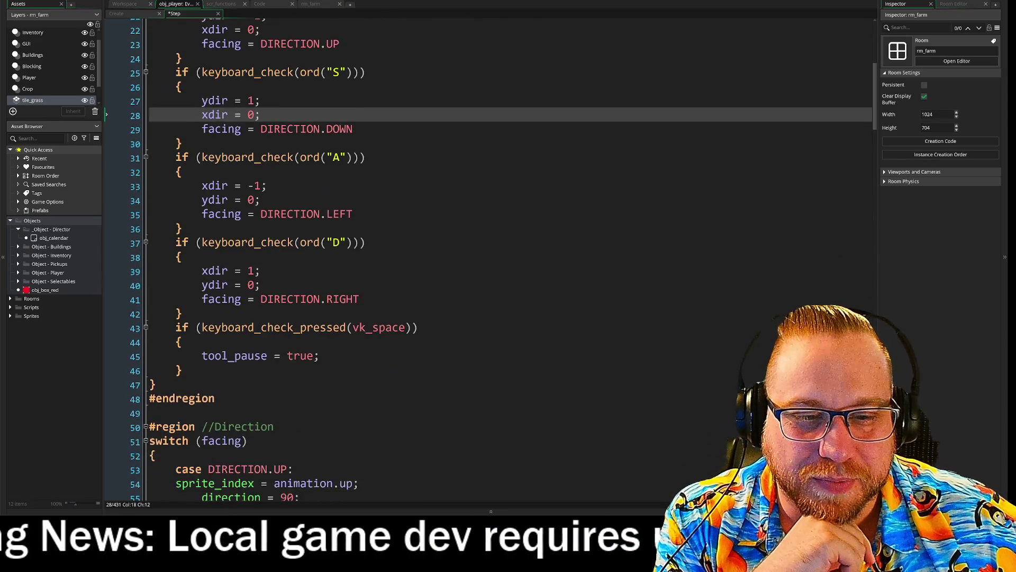
{"action": "scroll", "coordinate": [489, 250], "scroll_direction": "down", "scroll_amount": 2}
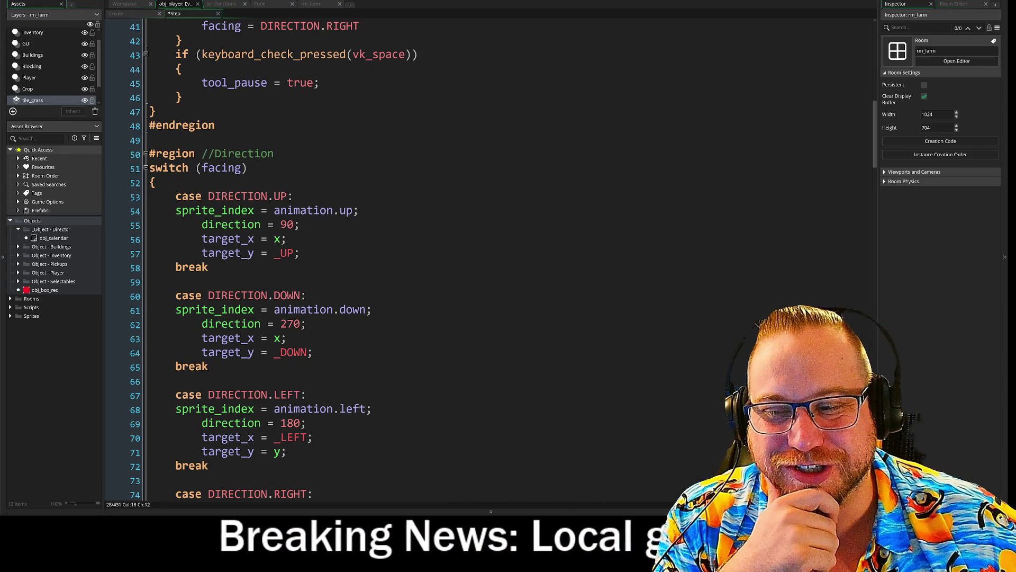
{"action": "scroll", "coordinate": [370, 254], "scroll_direction": "down", "scroll_amount": 2}
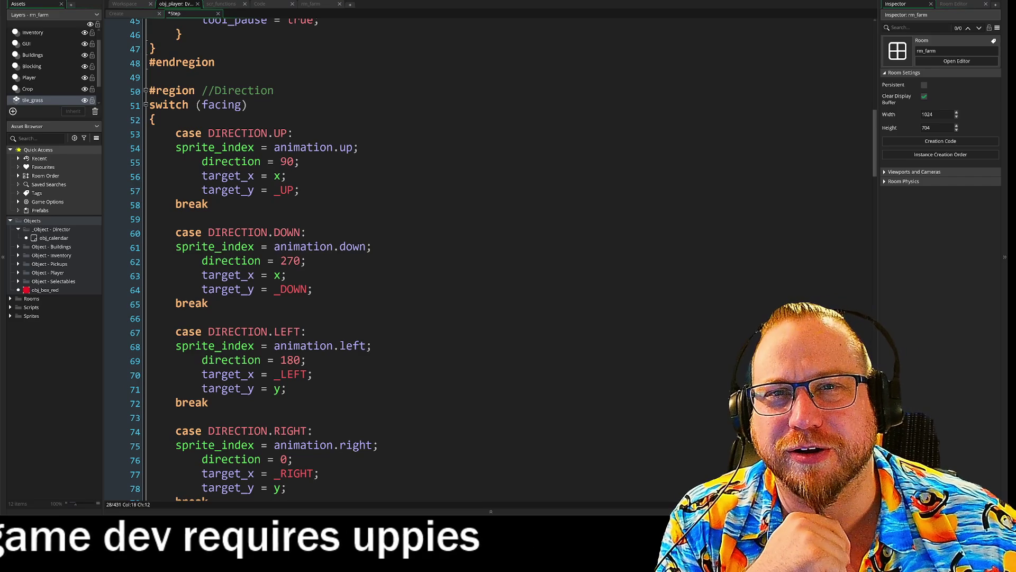
{"action": "scroll", "coordinate": [370, 254], "scroll_direction": "down", "scroll_amount": 8}
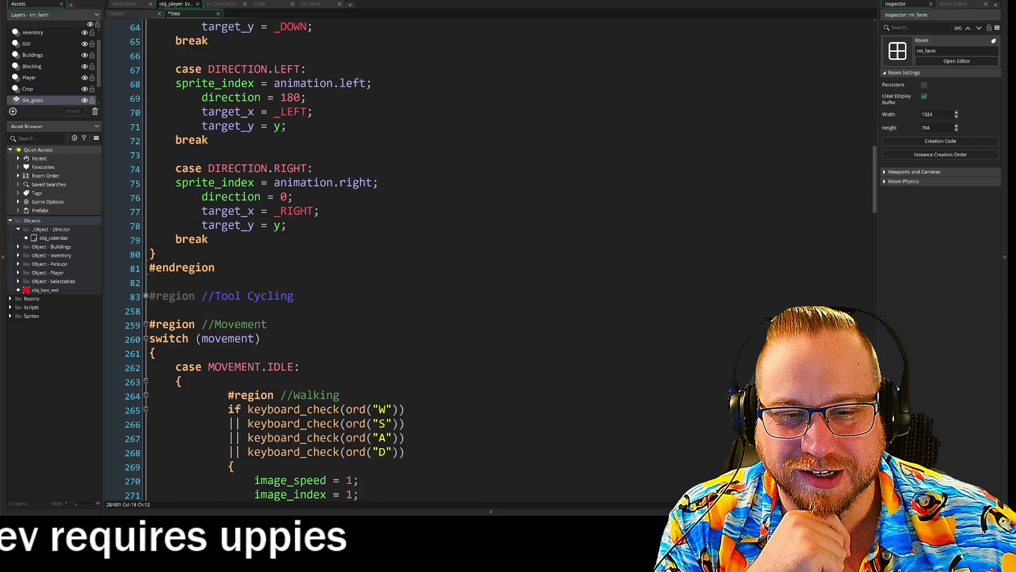
Collapse the Tool Cycling region, its slot switch block, and the Movement region.
{"action": "left_click", "coordinate": [147, 212]}
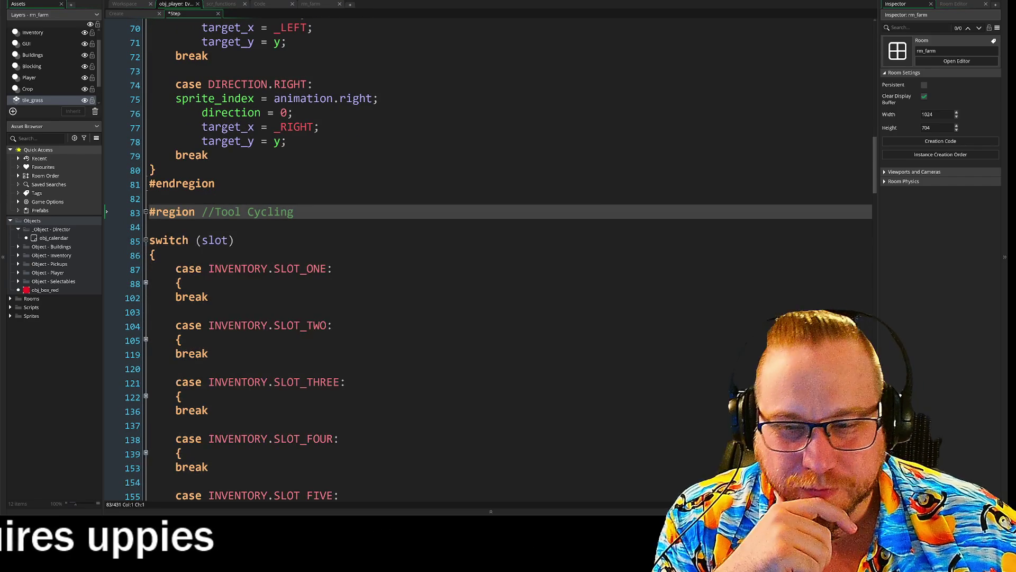
{"action": "scroll", "coordinate": [149, 212], "scroll_direction": "down", "scroll_amount": 2}
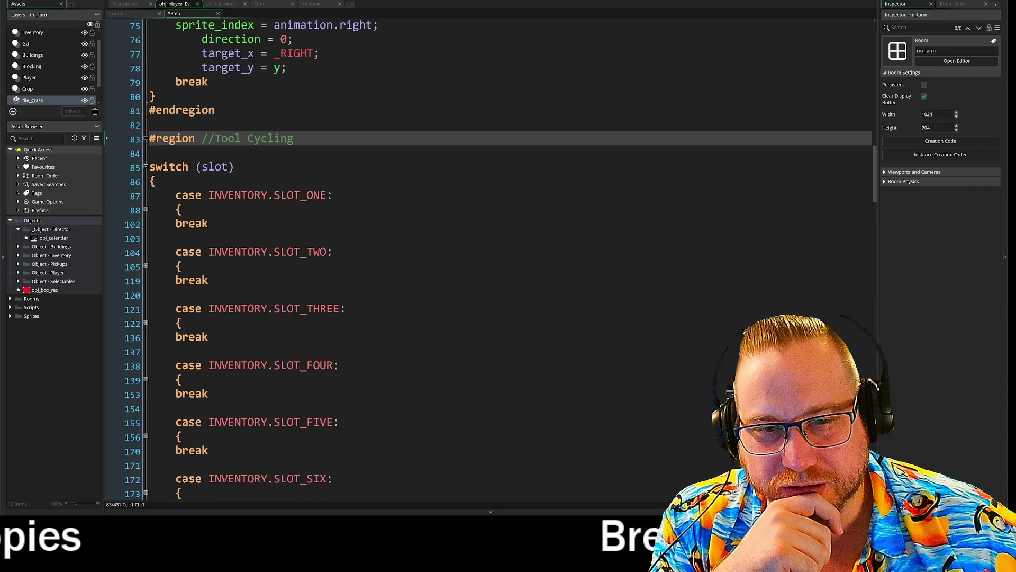
{"action": "left_click", "coordinate": [147, 210]}
{"action": "left_click", "coordinate": [146, 210]}
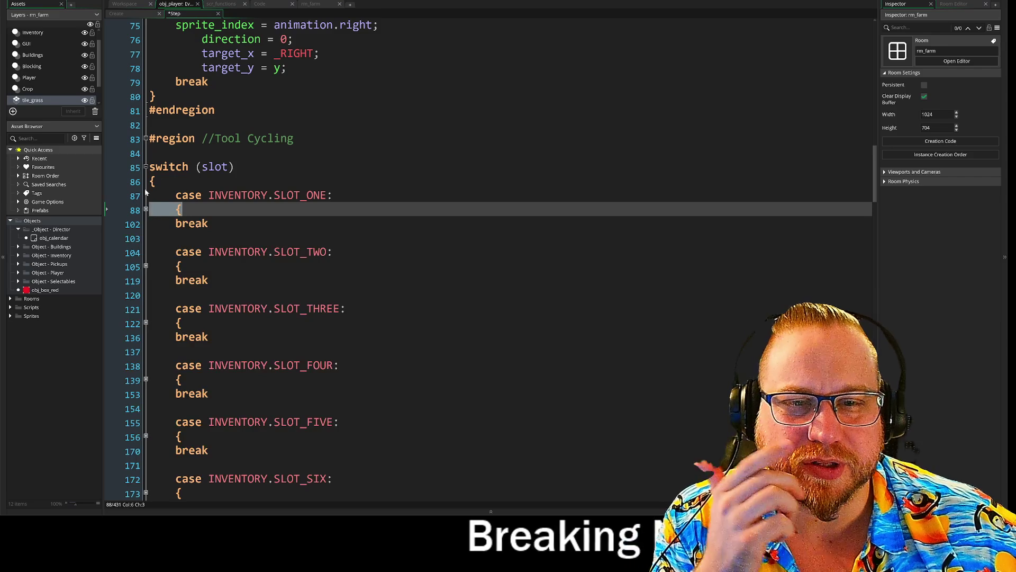
{"action": "left_click", "coordinate": [146, 167]}
{"action": "left_click", "coordinate": [146, 139]}
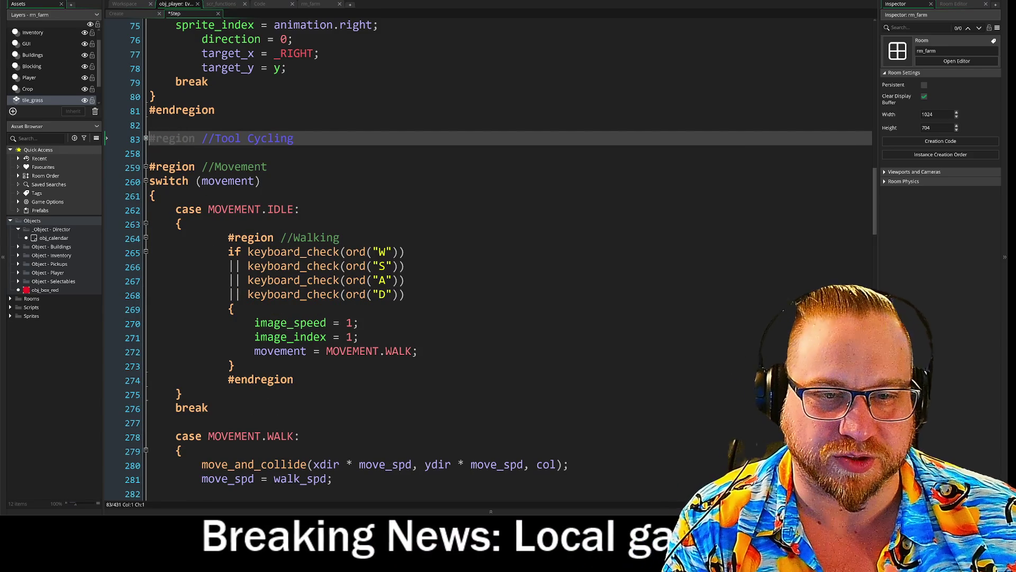
{"action": "scroll", "coordinate": [491, 250], "scroll_direction": "down", "scroll_amount": 2}
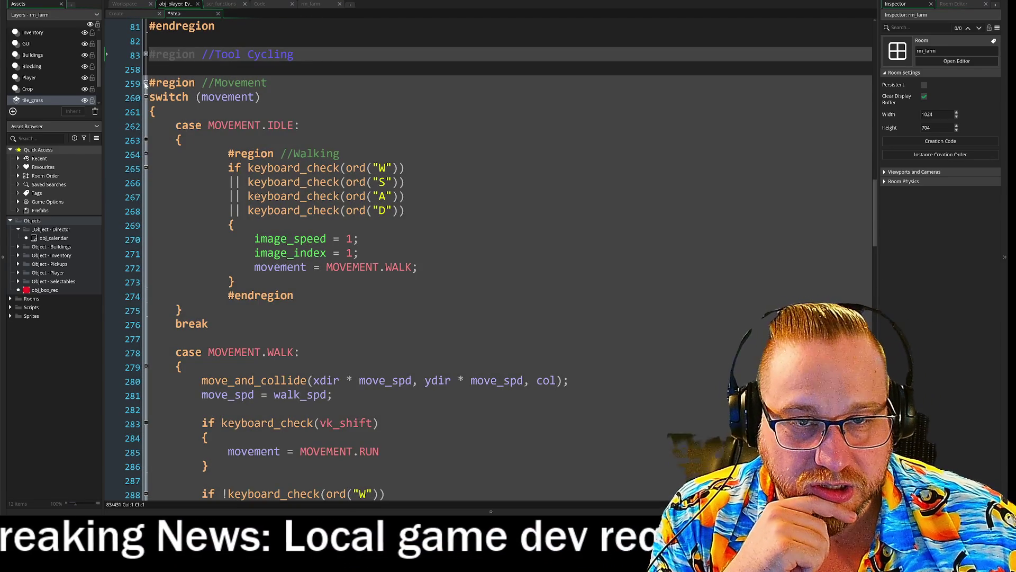
{"action": "left_click", "coordinate": [146, 83]}
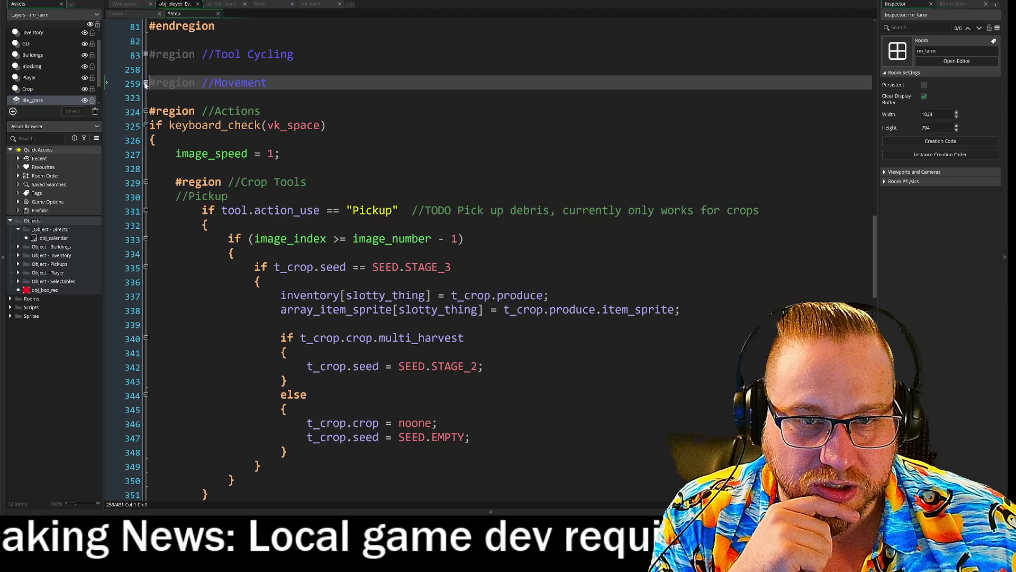
Fold the Targeting and Inputs regions, keeping the Direction region expanded.
{"action": "scroll", "coordinate": [491, 250], "scroll_direction": "up", "scroll_amount": 8}
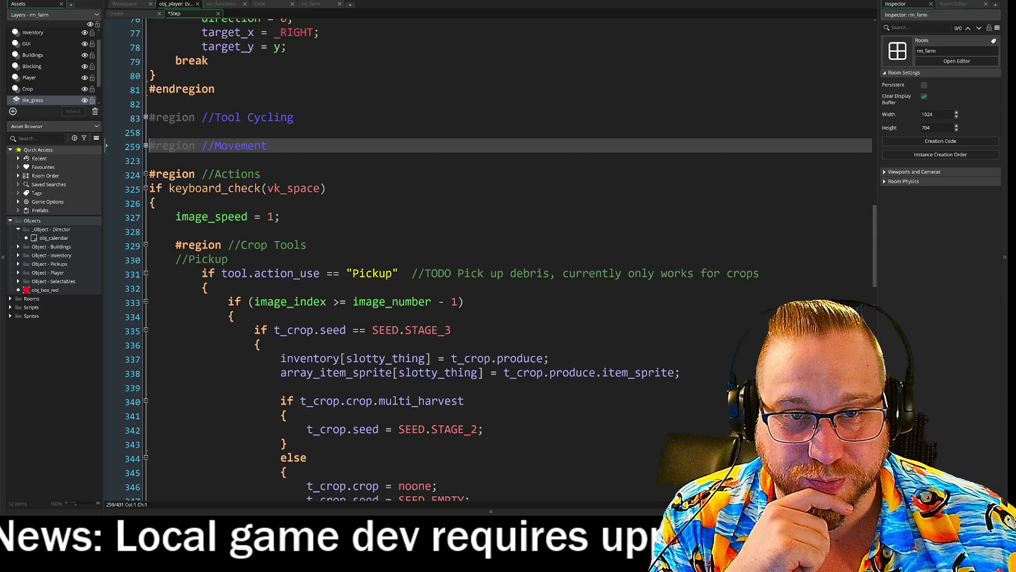
{"action": "scroll", "coordinate": [370, 254], "scroll_direction": "up", "scroll_amount": 4}
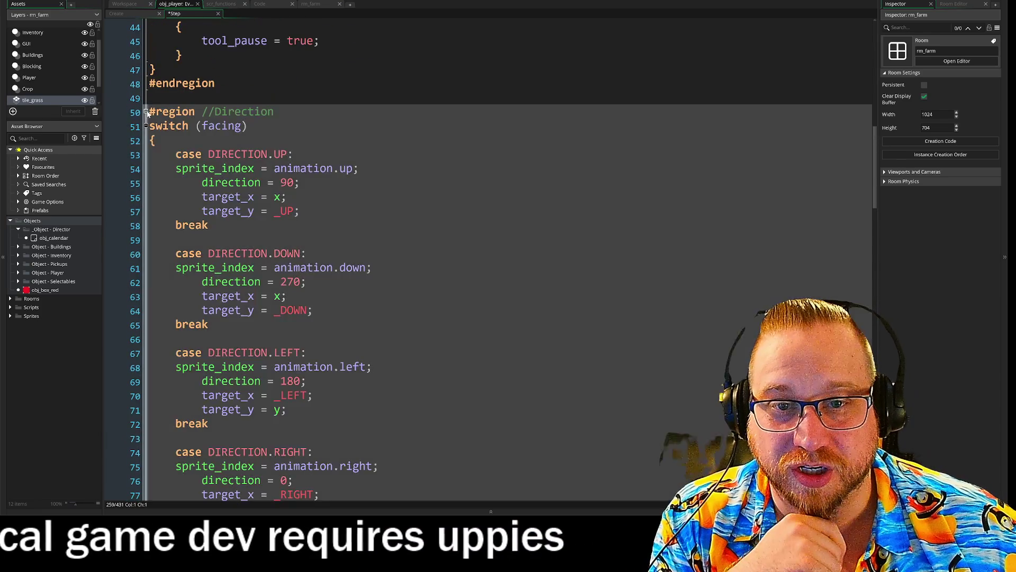
{"action": "left_click", "coordinate": [146, 112]}
{"action": "left_click", "coordinate": [146, 112]}
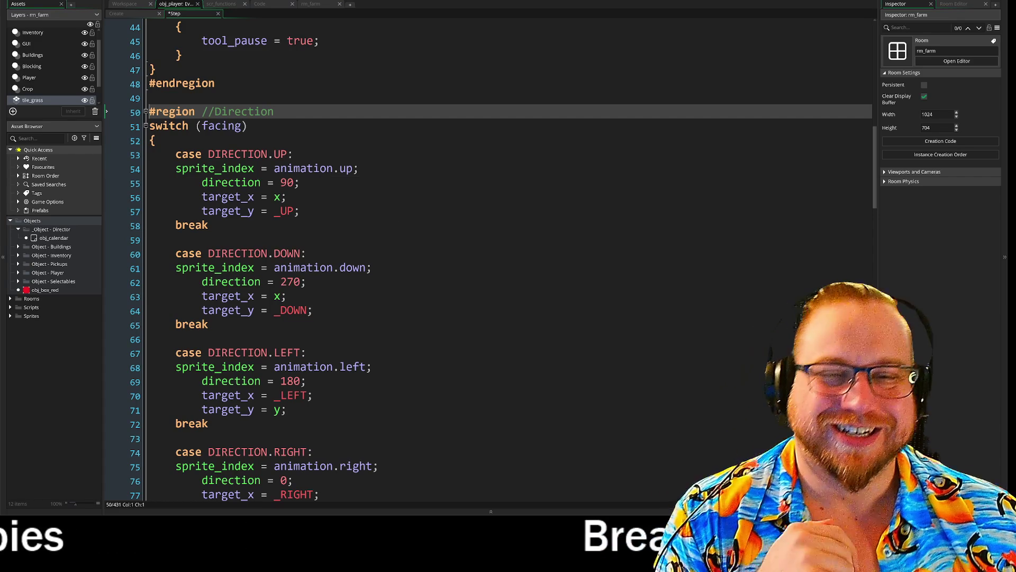
{"action": "scroll", "coordinate": [476, 259], "scroll_direction": "up", "scroll_amount": 5}
{"action": "scroll", "coordinate": [476, 260], "scroll_direction": "up", "scroll_amount": 8}
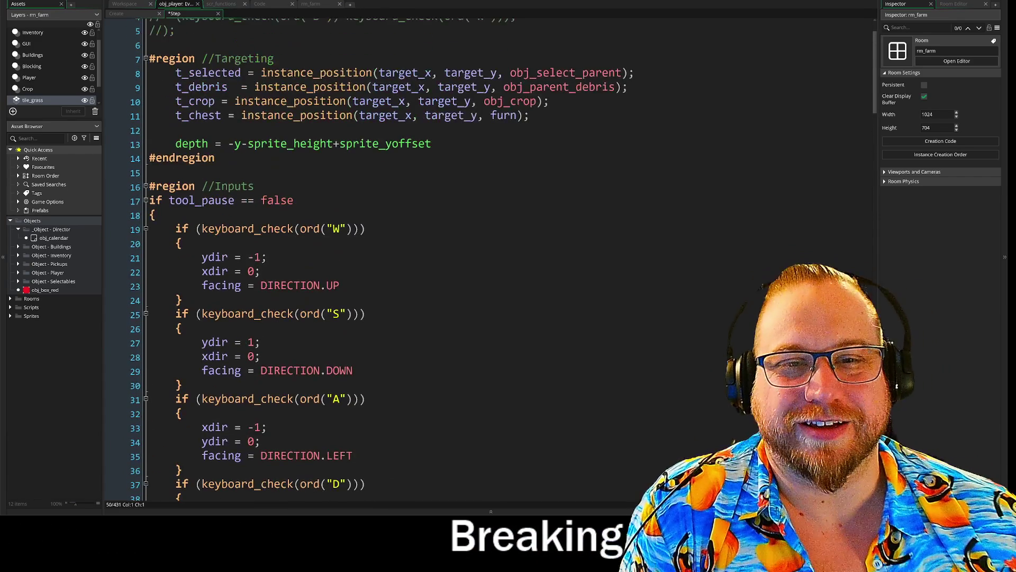
{"action": "scroll", "coordinate": [146, 114], "scroll_direction": "up", "scroll_amount": 1}
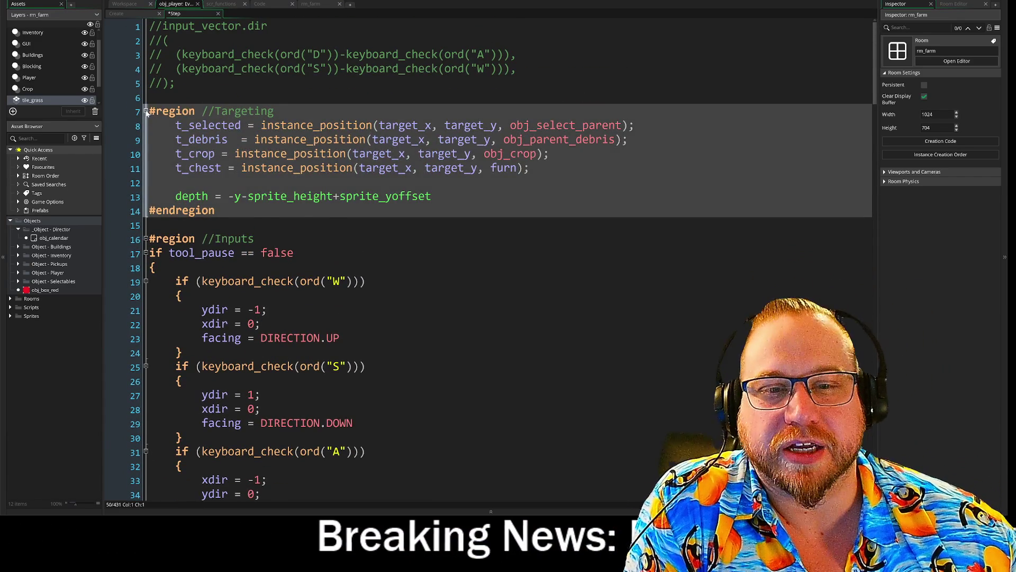
{"action": "left_click", "coordinate": [146, 111]}
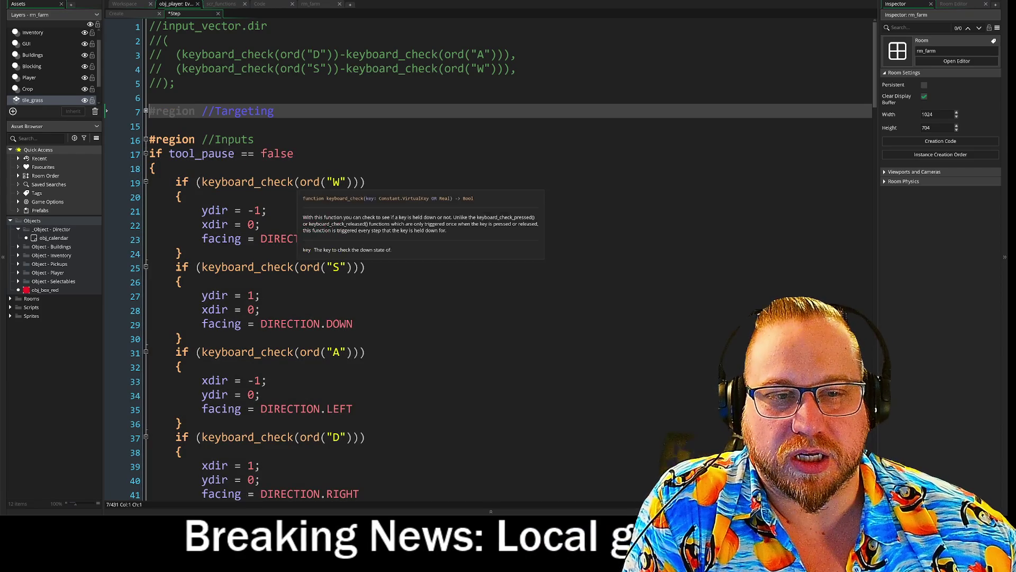
{"action": "scroll", "coordinate": [491, 250], "scroll_direction": "down", "scroll_amount": 1}
{"action": "left_click", "coordinate": [339, 228]}
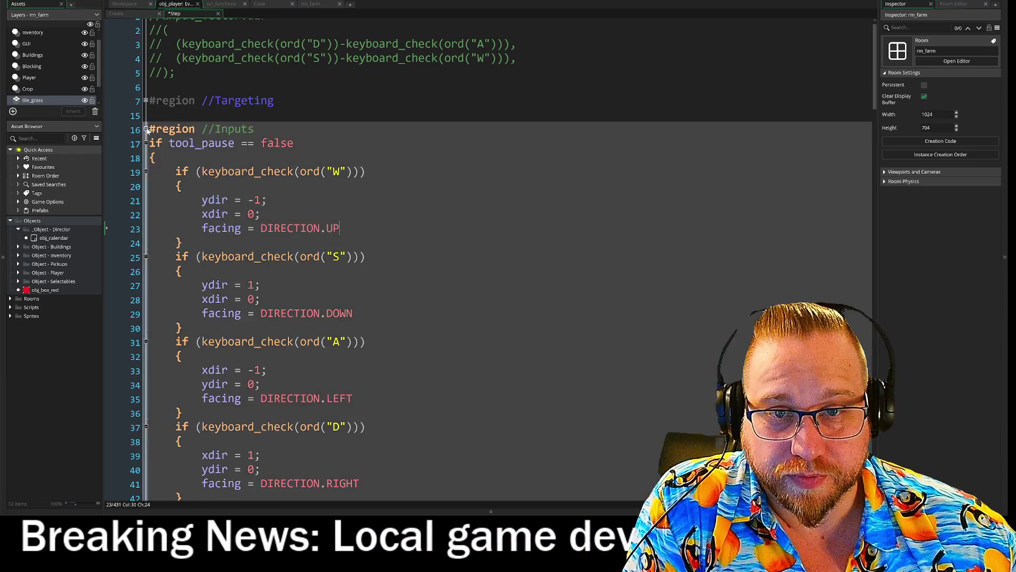
{"action": "left_click", "coordinate": [146, 129]}
Select the DIRECTION case lines 53–67, then 'animation.' on line 61.
{"action": "scroll", "coordinate": [491, 254], "scroll_direction": "down", "scroll_amount": 2}
{"action": "left_click", "coordinate": [189, 105]}
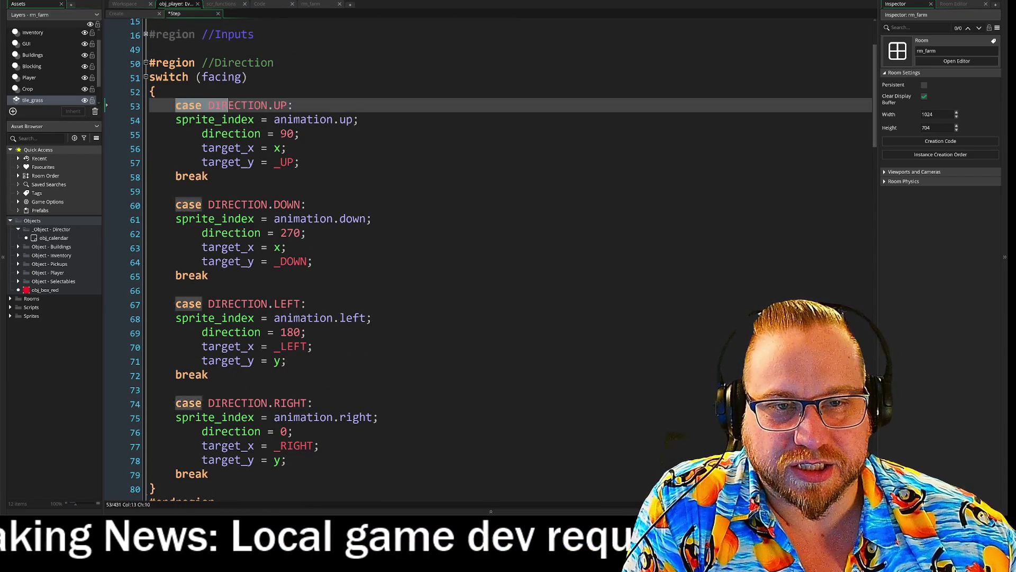
{"action": "left_click_drag", "start_coordinate": [189, 105], "coordinate": [189, 304]}
{"action": "left_click", "coordinate": [306, 304]}
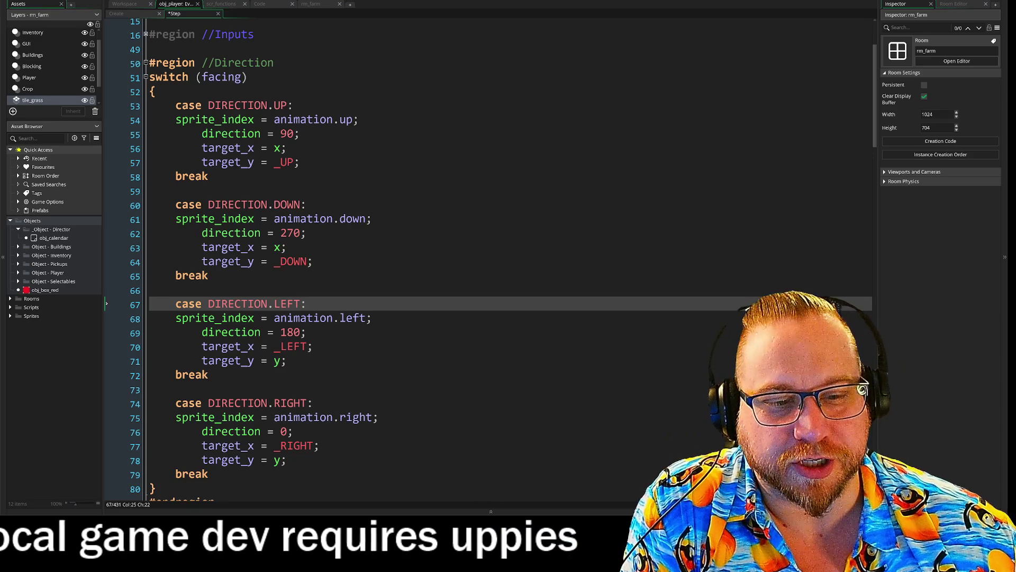
{"action": "scroll", "coordinate": [491, 254], "scroll_direction": "down", "scroll_amount": 8}
{"action": "scroll", "coordinate": [491, 254], "scroll_direction": "up", "scroll_amount": 5}
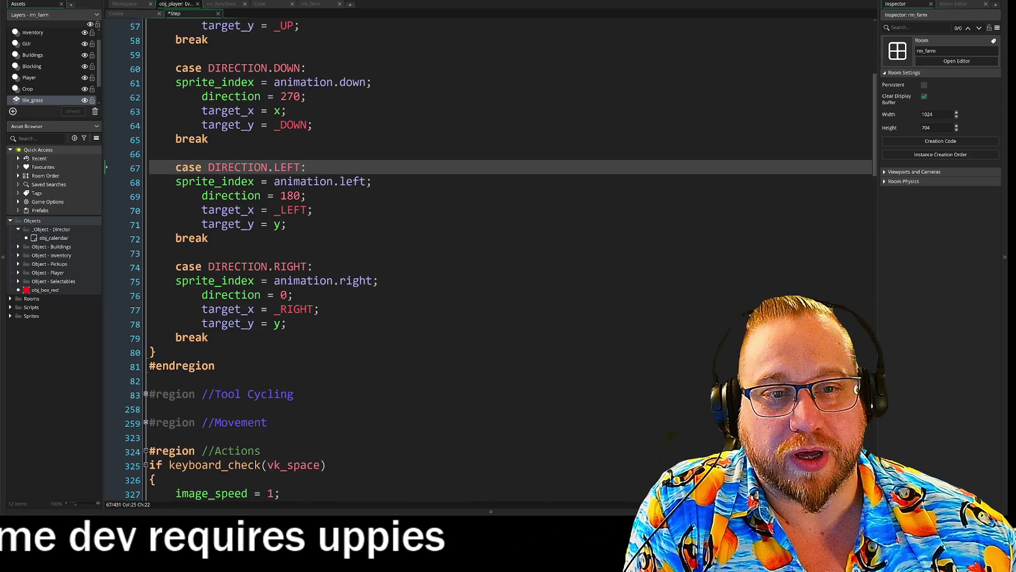
{"action": "scroll", "coordinate": [491, 254], "scroll_direction": "up", "scroll_amount": 2}
{"action": "left_click_drag", "start_coordinate": [274, 166], "coordinate": [339, 167]}
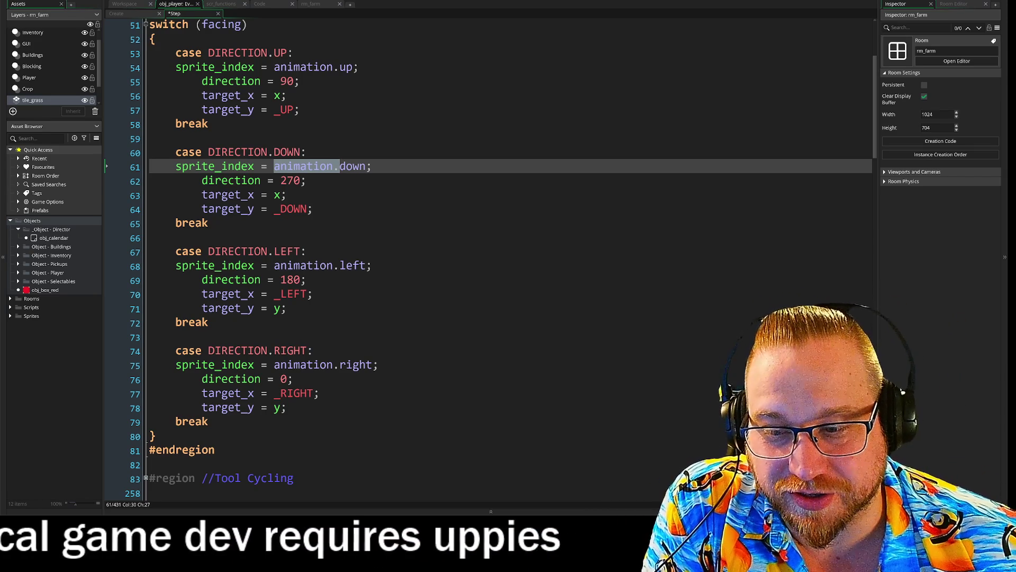
{"action": "scroll", "coordinate": [491, 250], "scroll_direction": "up", "scroll_amount": 4}
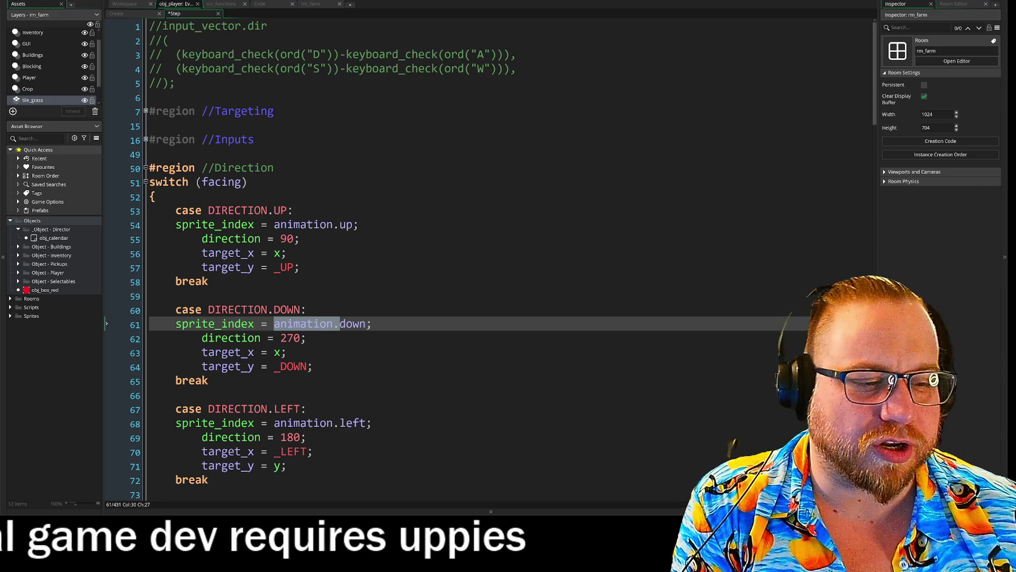
Launch FireAlpaca from the Start menu and close its startup news dialog.
{"action": "key", "text": "super"}
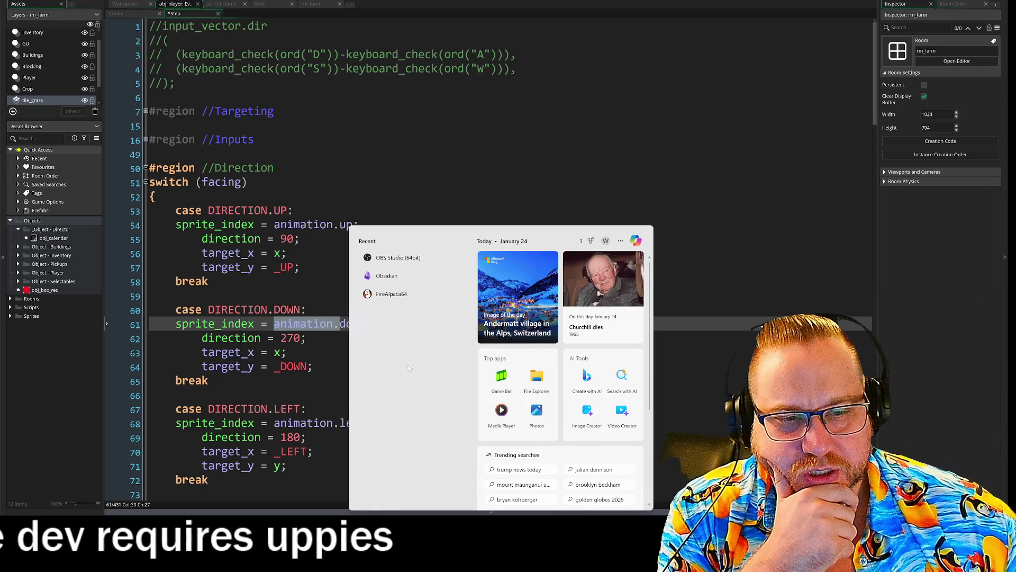
{"action": "left_click", "coordinate": [392, 316]}
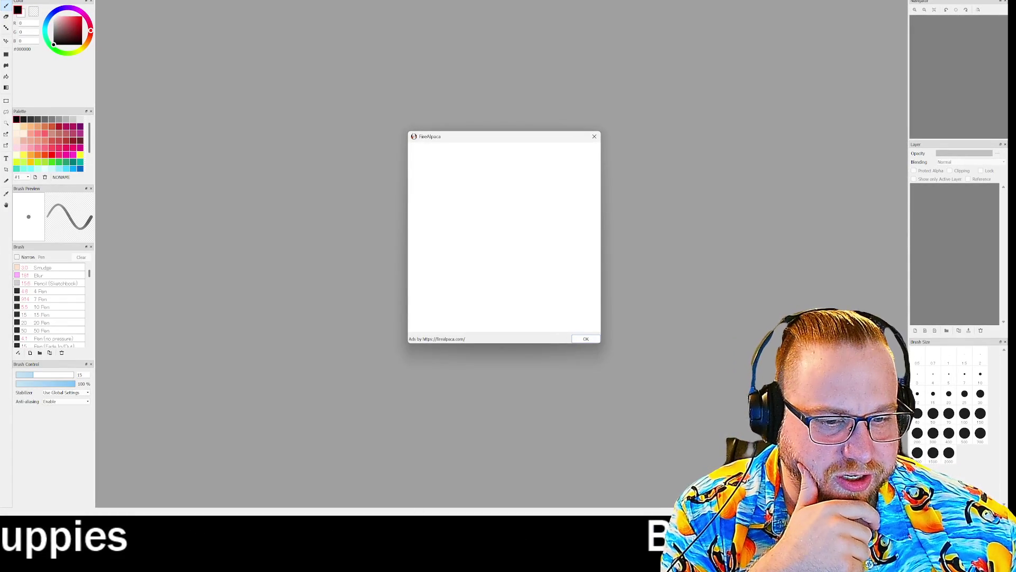
{"action": "key", "text": "super"}
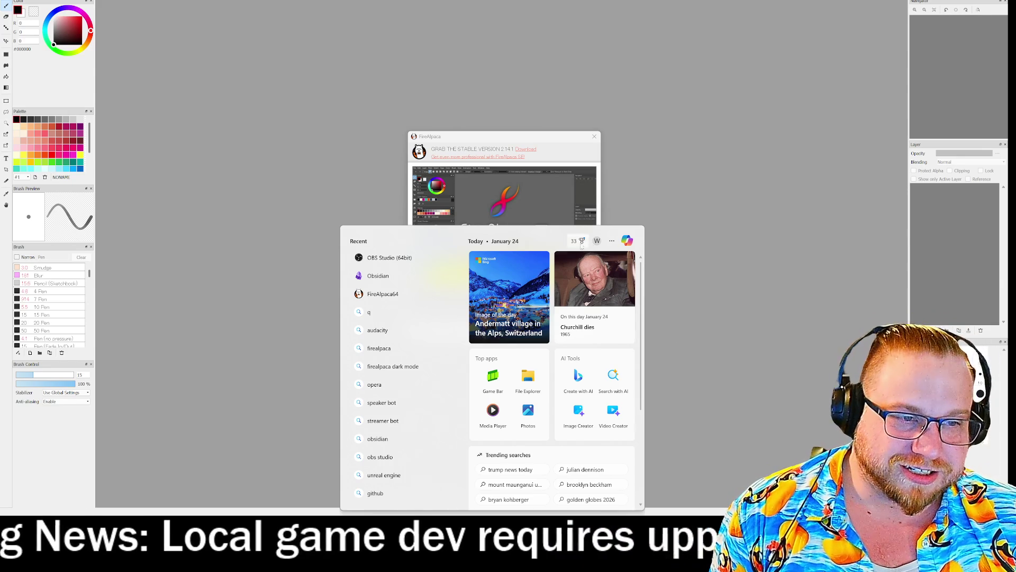
{"action": "left_click", "coordinate": [475, 136]}
{"action": "left_click", "coordinate": [593, 137]}
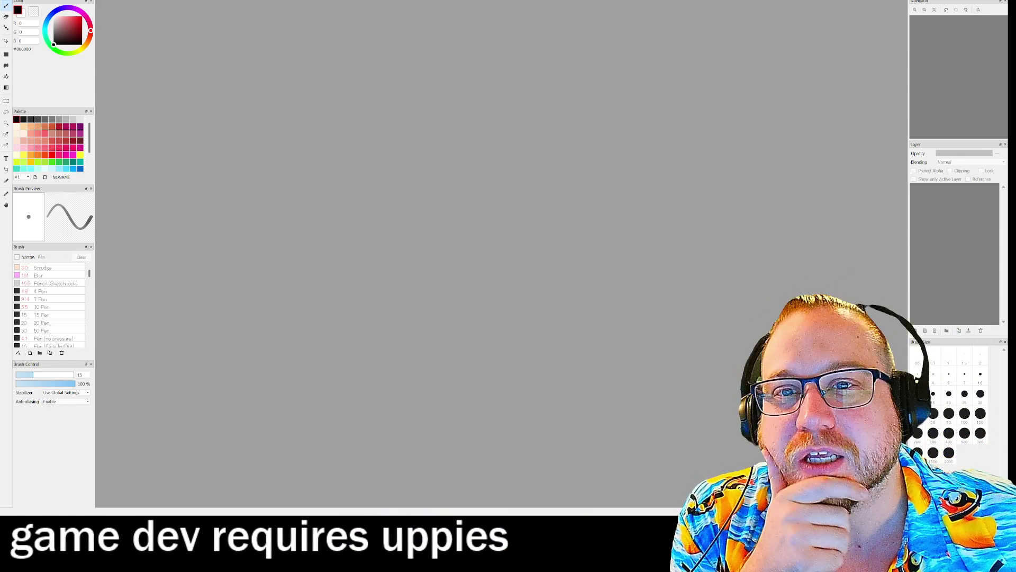
Create a 2000×2000 image, bucket-fill it black, and choose the Pencil (Sketchbook) brush.
{"action": "left_click", "coordinate": [11, 0]}
{"action": "left_click", "coordinate": [21, 0]}
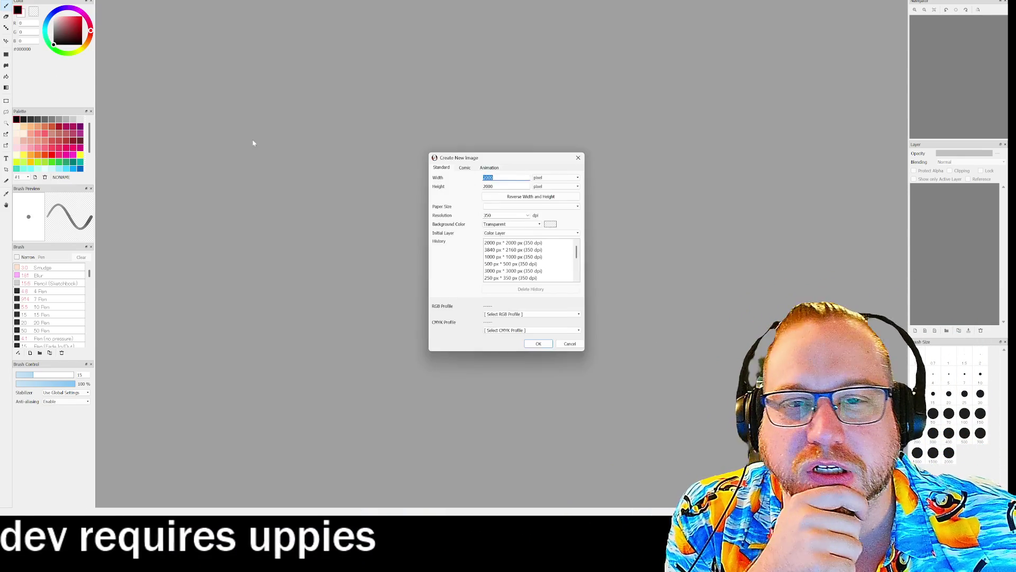
{"action": "left_click", "coordinate": [539, 344]}
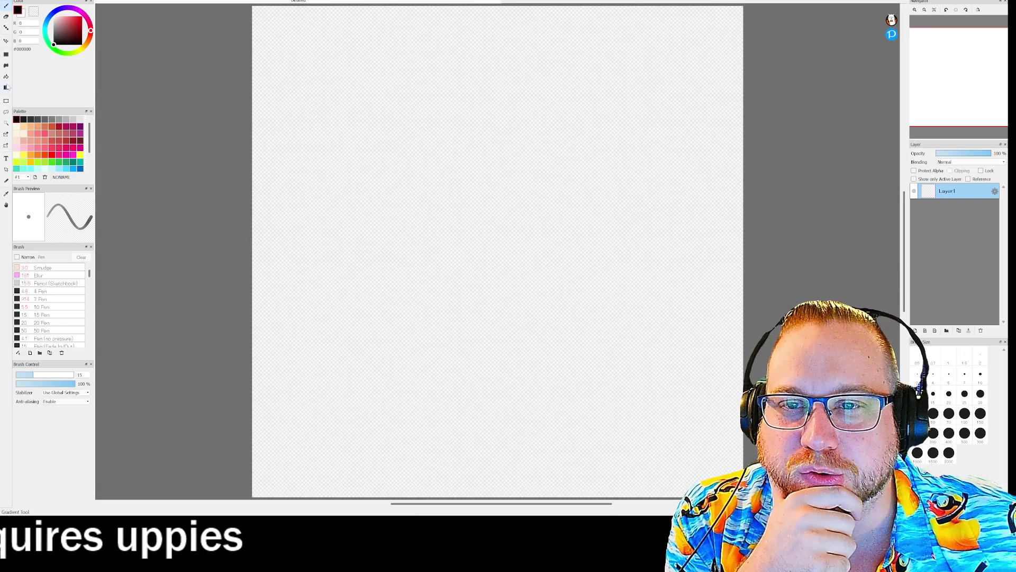
{"action": "left_click", "coordinate": [5, 76]}
{"action": "left_click", "coordinate": [445, 122]}
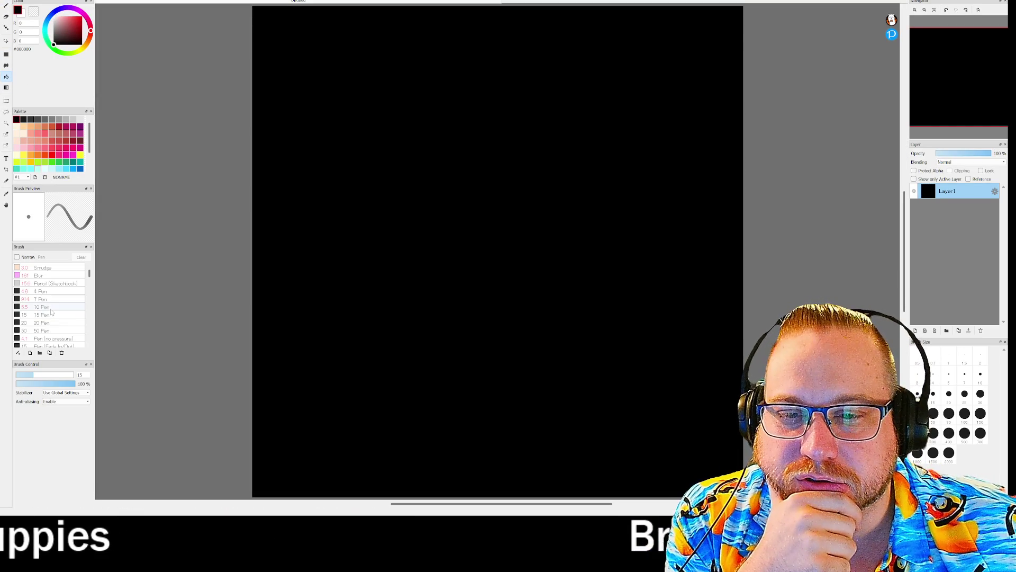
{"action": "left_click", "coordinate": [56, 283]}
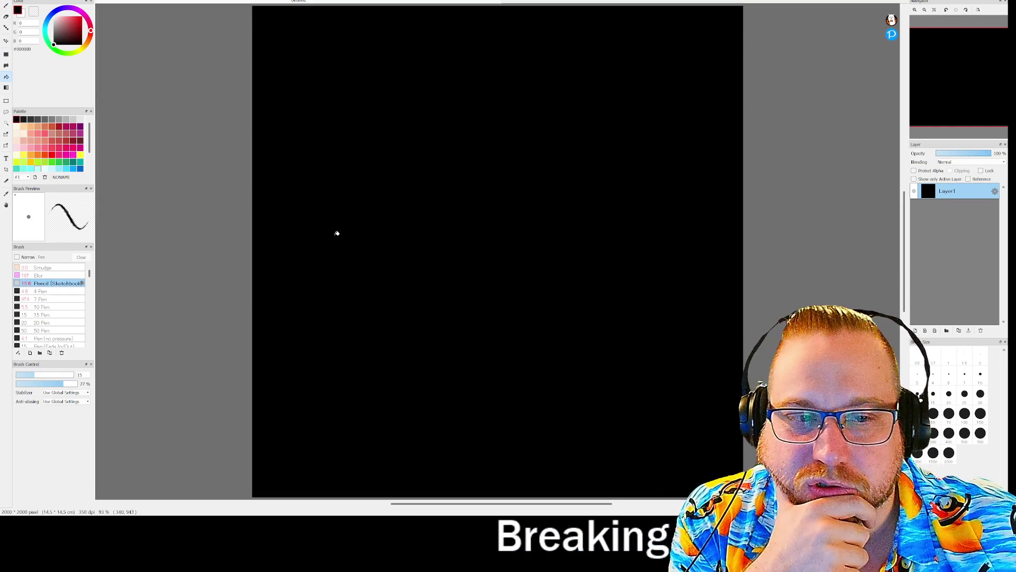
Make white (R 255, G 255, B 255) the drawing colour with the Brush tool selected.
{"action": "key", "text": "x"}
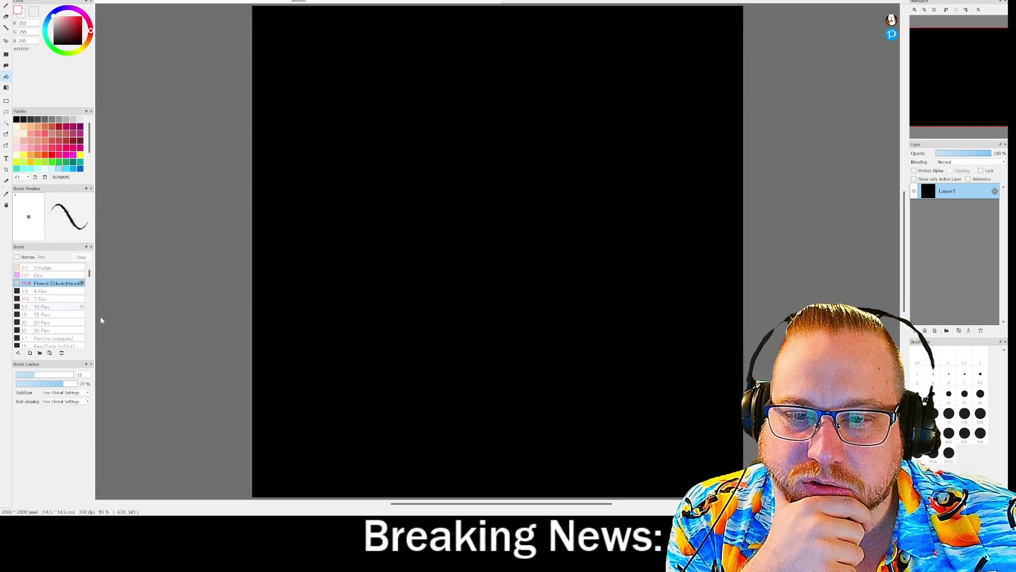
{"action": "left_click", "coordinate": [8, 7]}
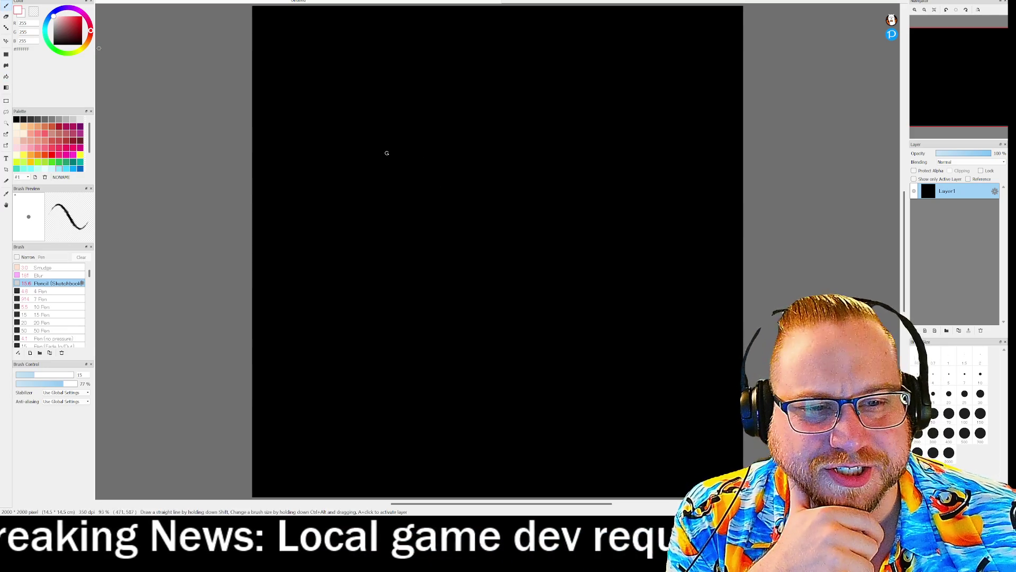
{"action": "scroll", "coordinate": [384, 69], "scroll_direction": "up", "scroll_amount": 1}
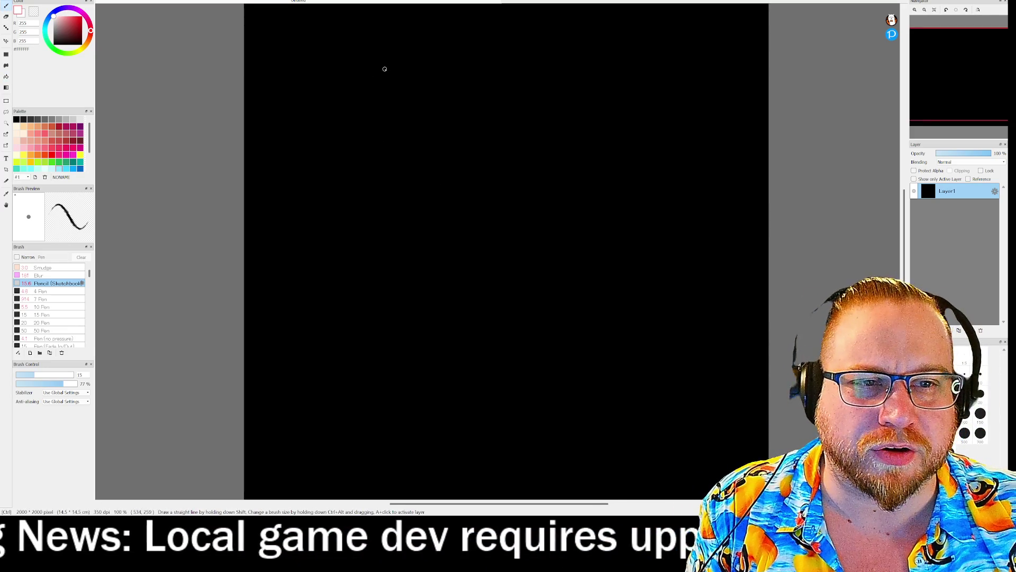
{"action": "scroll", "coordinate": [549, 74], "scroll_direction": "up", "scroll_amount": 2}
{"action": "left_click_drag", "start_coordinate": [934, 61], "coordinate": [959, 63]}
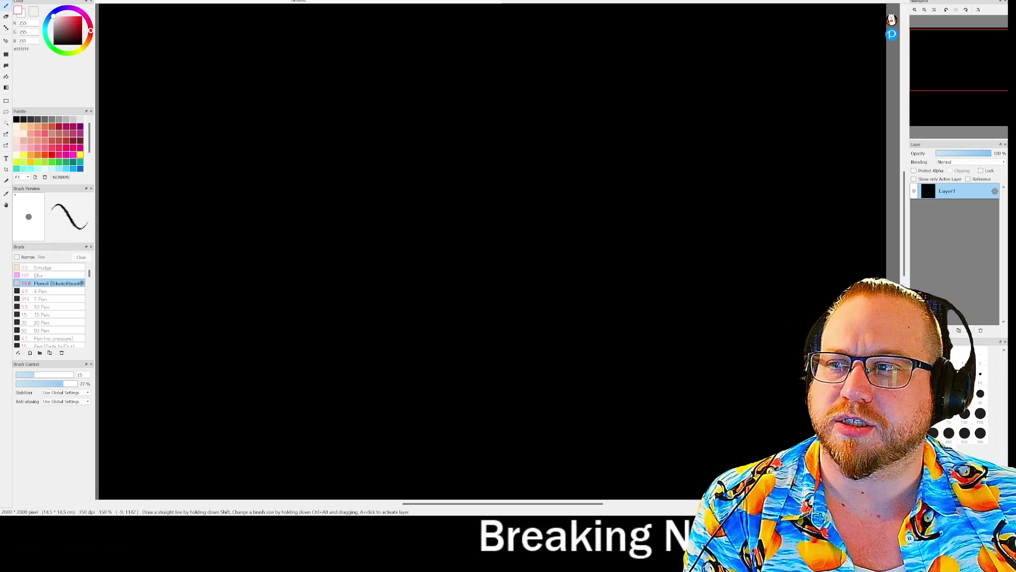
Sketch two rectangles and write Up, Down, Left and Right in the top one.
{"action": "mouse_move", "coordinate": [158, 50]}
{"action": "left_mouse_down"}
{"action": "mouse_move", "coordinate": [206, 176]}
{"action": "mouse_move", "coordinate": [280, 56]}
{"action": "mouse_move", "coordinate": [154, 42]}
{"action": "left_mouse_up"}
{"action": "mouse_move", "coordinate": [165, 220]}
{"action": "left_mouse_down"}
{"action": "mouse_move", "coordinate": [188, 333]}
{"action": "mouse_move", "coordinate": [302, 232]}
{"action": "mouse_move", "coordinate": [168, 221]}
{"action": "left_mouse_up"}
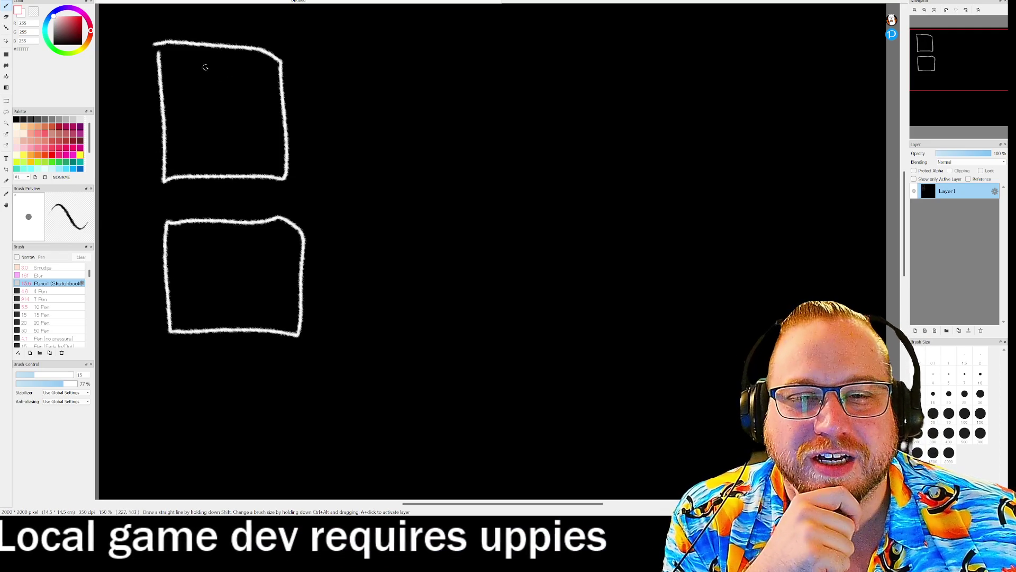
{"action": "mouse_move", "coordinate": [172, 53]}
{"action": "left_mouse_down"}
{"action": "mouse_move", "coordinate": [195, 55]}
{"action": "mouse_move", "coordinate": [182, 81]}
{"action": "mouse_move", "coordinate": [238, 90]}
{"action": "left_mouse_up"}
{"action": "mouse_move", "coordinate": [179, 109]}
{"action": "left_mouse_down"}
{"action": "mouse_move", "coordinate": [204, 128]}
{"action": "mouse_move", "coordinate": [210, 103]}
{"action": "mouse_move", "coordinate": [229, 117]}
{"action": "left_mouse_up"}
{"action": "left_click_drag", "start_coordinate": [171, 142], "coordinate": [202, 159]}
{"action": "mouse_move", "coordinate": [210, 149]}
{"action": "left_mouse_down"}
{"action": "mouse_move", "coordinate": [209, 169]}
{"action": "mouse_move", "coordinate": [233, 158]}
{"action": "mouse_move", "coordinate": [232, 167]}
{"action": "mouse_move", "coordinate": [248, 167]}
{"action": "left_mouse_up"}
{"action": "mouse_move", "coordinate": [254, 137]}
{"action": "left_mouse_down"}
{"action": "mouse_move", "coordinate": [252, 159]}
{"action": "mouse_move", "coordinate": [276, 153]}
{"action": "left_mouse_up"}
Dot three rows in the lower box and start the 'HOO' heading above the top box.
{"action": "left_click_drag", "start_coordinate": [195, 249], "coordinate": [207, 255]}
{"action": "left_click_drag", "start_coordinate": [196, 275], "coordinate": [208, 307]}
{"action": "left_click", "coordinate": [206, 284]}
{"action": "left_click", "coordinate": [214, 280]}
{"action": "left_click_drag", "start_coordinate": [216, 300], "coordinate": [208, 316]}
{"action": "left_click_drag", "start_coordinate": [212, 316], "coordinate": [216, 322]}
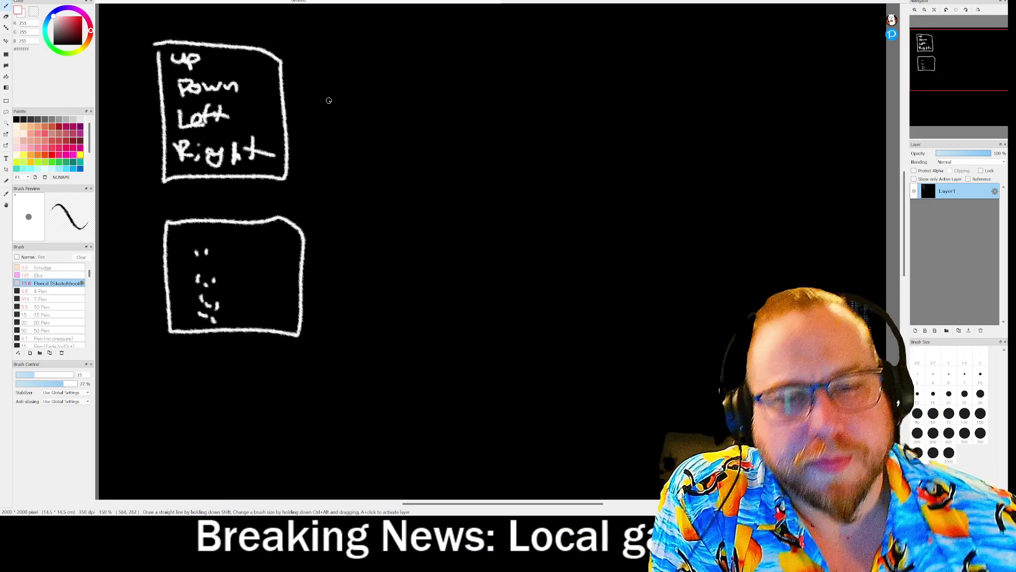
{"action": "left_click_drag", "start_coordinate": [181, 17], "coordinate": [181, 38]}
{"action": "mouse_move", "coordinate": [178, 27]}
{"action": "left_mouse_down"}
{"action": "mouse_move", "coordinate": [192, 25]}
{"action": "mouse_move", "coordinate": [192, 41]}
{"action": "mouse_move", "coordinate": [206, 22]}
{"action": "mouse_move", "coordinate": [230, 38]}
{"action": "mouse_move", "coordinate": [242, 20]}
{"action": "mouse_move", "coordinate": [220, 41]}
{"action": "left_mouse_up"}
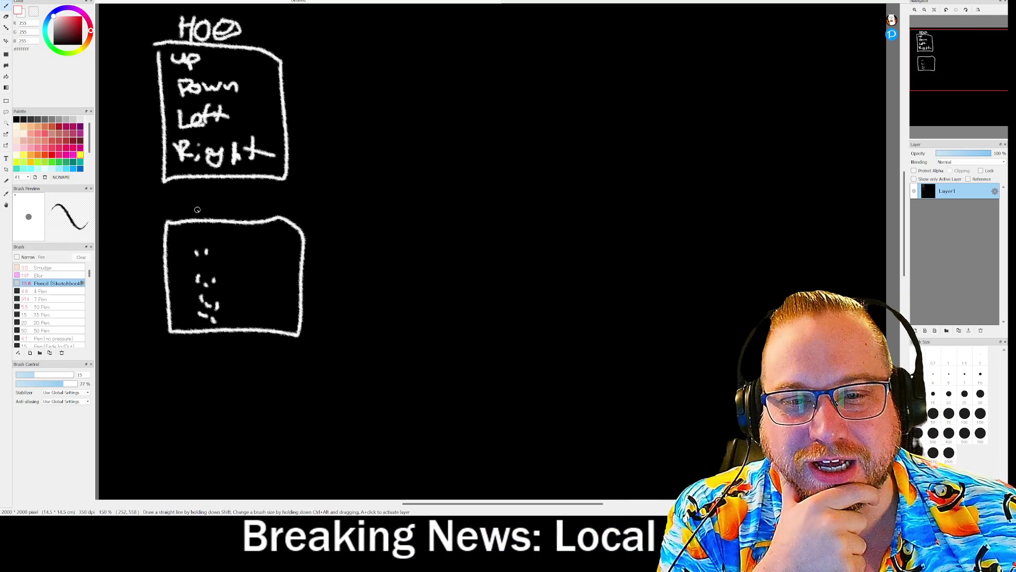
Label the lower box, outline both titles as tabs, and sketch a Direction box to the right.
{"action": "mouse_move", "coordinate": [183, 201]}
{"action": "left_mouse_down"}
{"action": "mouse_move", "coordinate": [243, 210]}
{"action": "mouse_move", "coordinate": [270, 201]}
{"action": "left_mouse_up"}
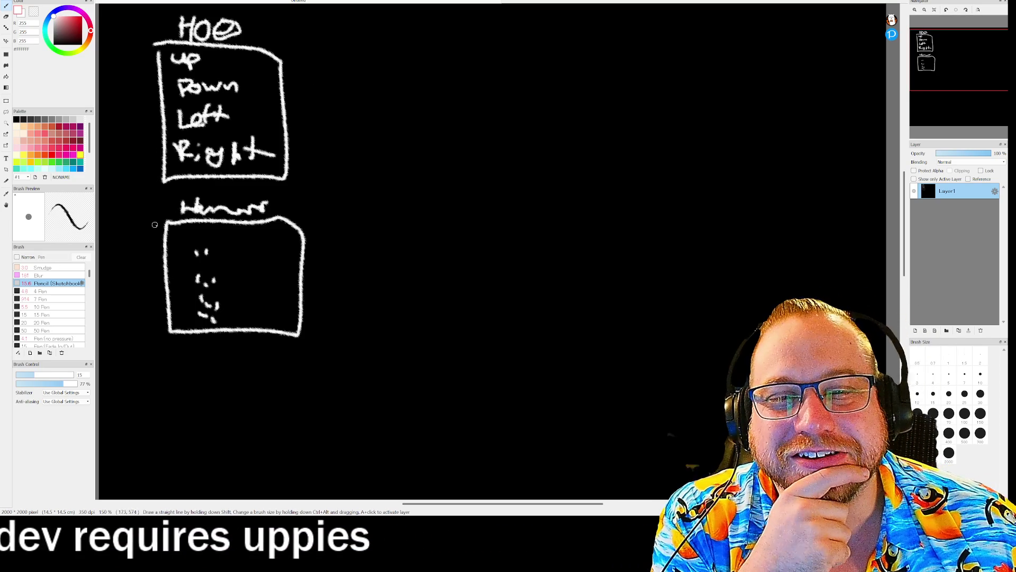
{"action": "mouse_move", "coordinate": [166, 221]}
{"action": "left_mouse_down"}
{"action": "mouse_move", "coordinate": [172, 191]}
{"action": "mouse_move", "coordinate": [281, 189]}
{"action": "mouse_move", "coordinate": [296, 225]}
{"action": "left_mouse_up"}
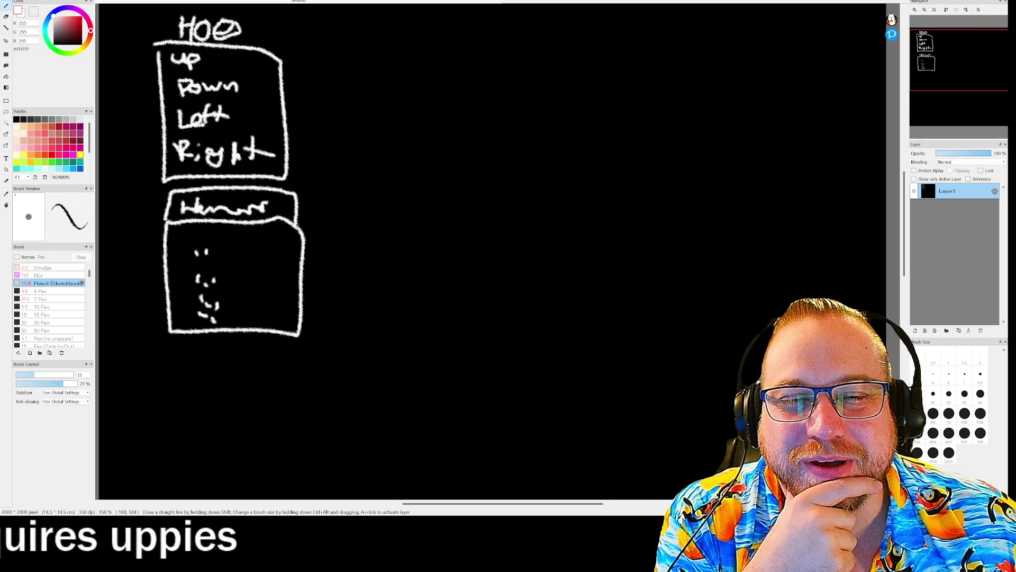
{"action": "mouse_move", "coordinate": [162, 47]}
{"action": "left_mouse_down"}
{"action": "mouse_move", "coordinate": [152, 6]}
{"action": "mouse_move", "coordinate": [249, 10]}
{"action": "mouse_move", "coordinate": [284, 65]}
{"action": "left_mouse_up"}
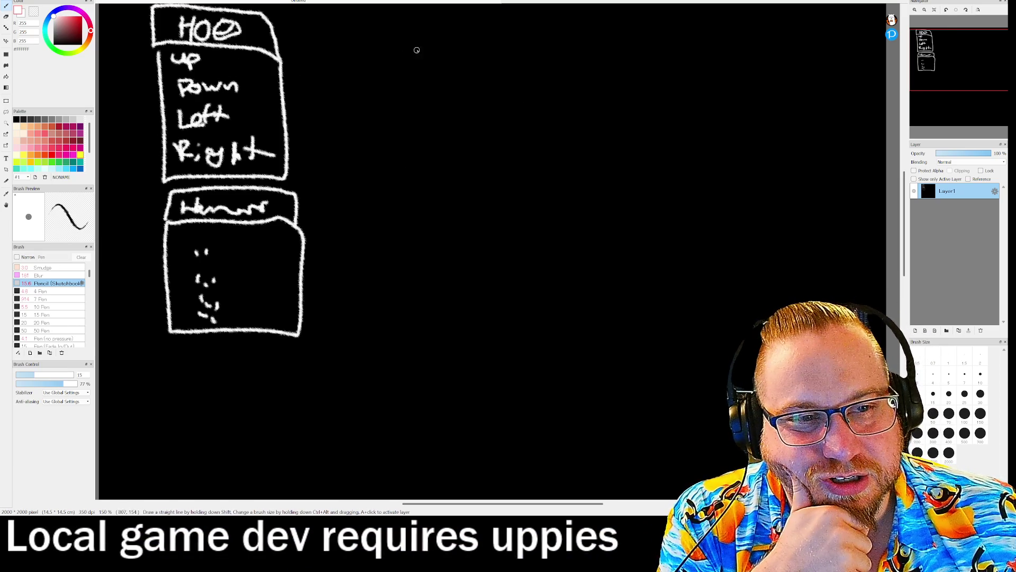
{"action": "mouse_move", "coordinate": [409, 37]}
{"action": "left_mouse_down"}
{"action": "mouse_move", "coordinate": [408, 122]}
{"action": "mouse_move", "coordinate": [551, 91]}
{"action": "mouse_move", "coordinate": [416, 34]}
{"action": "left_mouse_up"}
{"action": "mouse_move", "coordinate": [434, 18]}
{"action": "left_mouse_down"}
{"action": "mouse_move", "coordinate": [437, 31]}
{"action": "mouse_move", "coordinate": [455, 9]}
{"action": "mouse_move", "coordinate": [494, 24]}
{"action": "mouse_move", "coordinate": [558, 20]}
{"action": "left_mouse_up"}
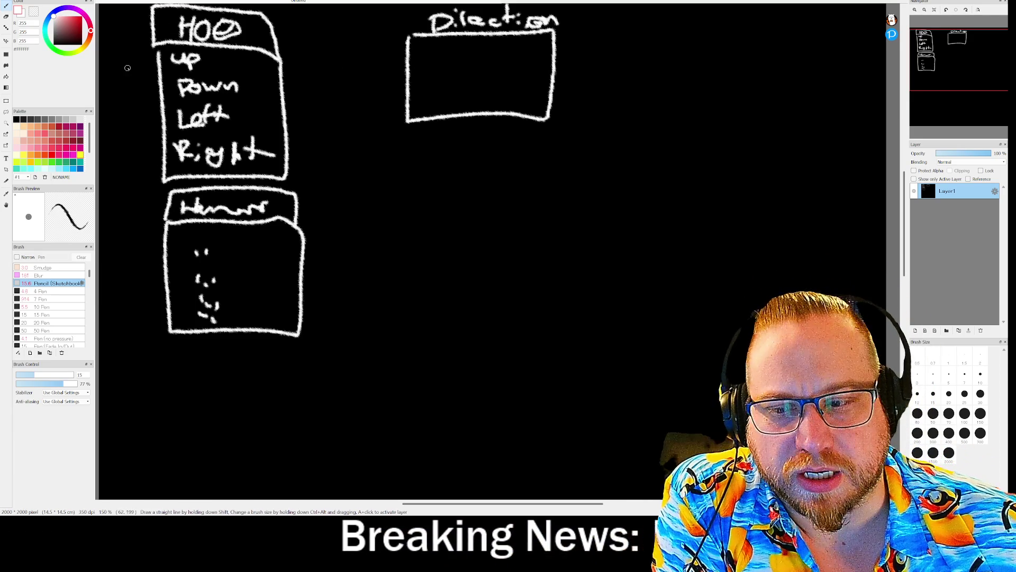
Draw an arrow from the top box to Direction, then an arrow to a boxed 'Animation.' label.
{"action": "mouse_move", "coordinate": [274, 45]}
{"action": "left_mouse_down"}
{"action": "mouse_move", "coordinate": [400, 50]}
{"action": "mouse_move", "coordinate": [390, 56]}
{"action": "left_mouse_up"}
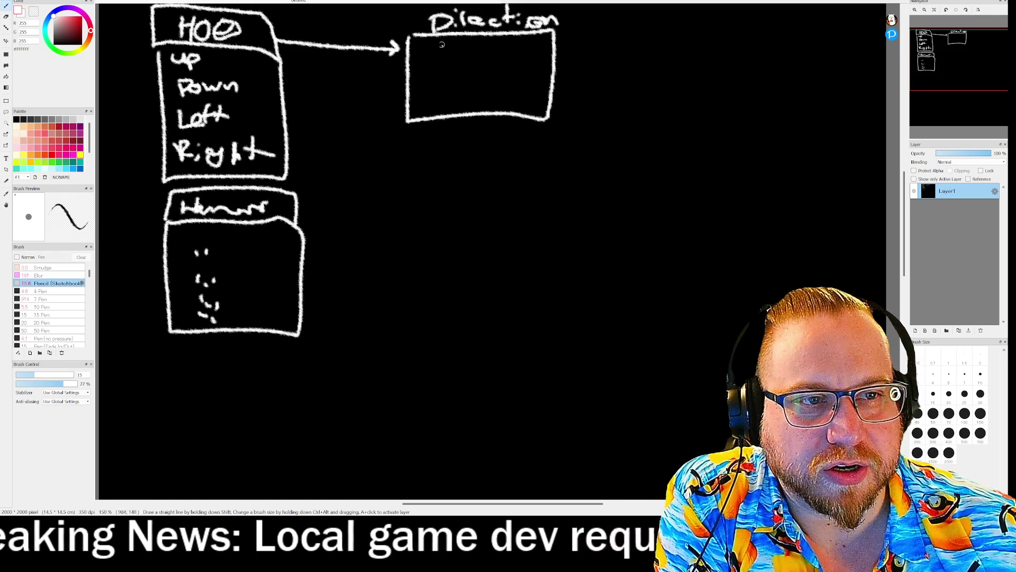
{"action": "mouse_move", "coordinate": [282, 66]}
{"action": "left_mouse_down"}
{"action": "mouse_move", "coordinate": [333, 152]}
{"action": "mouse_move", "coordinate": [275, 151]}
{"action": "left_mouse_up"}
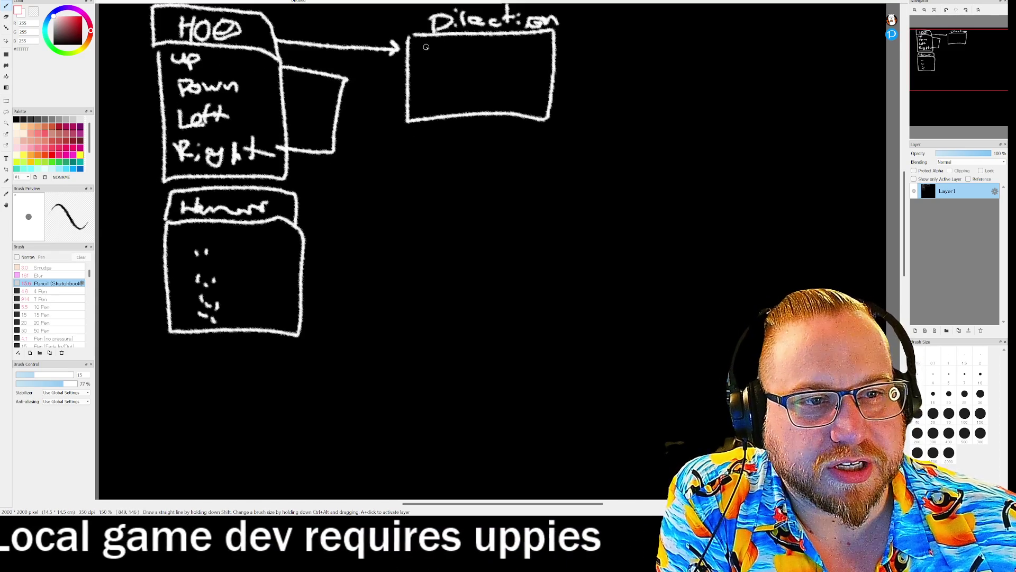
{"action": "mouse_move", "coordinate": [556, 45]}
{"action": "left_mouse_down"}
{"action": "mouse_move", "coordinate": [665, 37]}
{"action": "mouse_move", "coordinate": [672, 62]}
{"action": "left_mouse_up"}
{"action": "mouse_move", "coordinate": [699, 58]}
{"action": "left_mouse_down"}
{"action": "mouse_move", "coordinate": [720, 57]}
{"action": "mouse_move", "coordinate": [719, 47]}
{"action": "left_mouse_up"}
{"action": "mouse_move", "coordinate": [722, 55]}
{"action": "left_mouse_down"}
{"action": "mouse_move", "coordinate": [739, 41]}
{"action": "mouse_move", "coordinate": [741, 53]}
{"action": "mouse_move", "coordinate": [810, 50]}
{"action": "left_mouse_up"}
{"action": "left_click", "coordinate": [822, 51]}
{"action": "mouse_move", "coordinate": [684, 23]}
{"action": "left_mouse_down"}
{"action": "mouse_move", "coordinate": [688, 77]}
{"action": "mouse_move", "coordinate": [829, 50]}
{"action": "mouse_move", "coordinate": [698, 17]}
{"action": "left_mouse_up"}
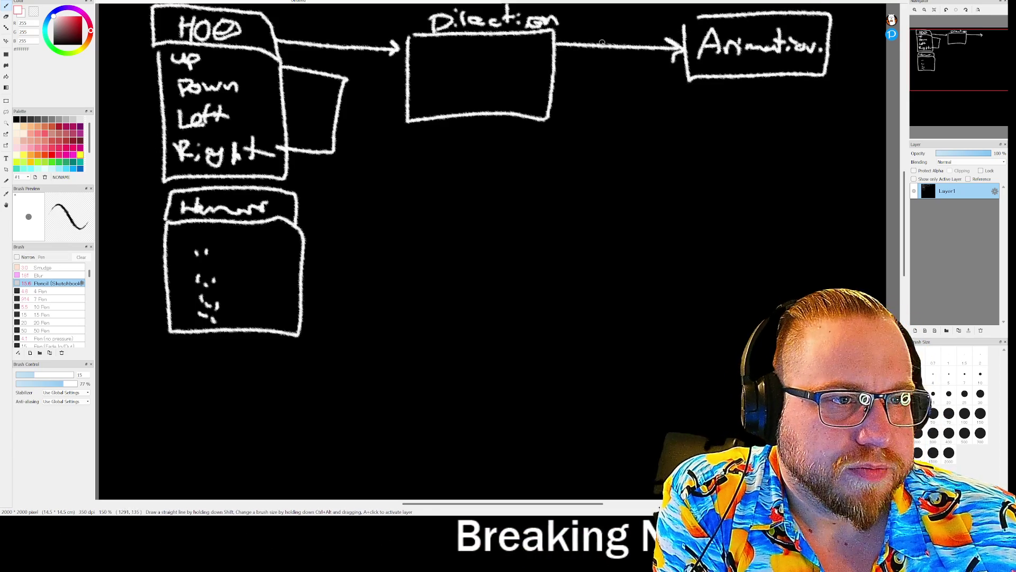
Draw a second arrow from Direction to a boxed 'Movement' label and close the Animation box.
{"action": "mouse_move", "coordinate": [555, 78]}
{"action": "left_mouse_down"}
{"action": "mouse_move", "coordinate": [597, 123]}
{"action": "mouse_move", "coordinate": [670, 136]}
{"action": "mouse_move", "coordinate": [657, 156]}
{"action": "mouse_move", "coordinate": [683, 125]}
{"action": "mouse_move", "coordinate": [722, 137]}
{"action": "mouse_move", "coordinate": [789, 122]}
{"action": "mouse_move", "coordinate": [791, 133]}
{"action": "left_mouse_up"}
{"action": "left_click_drag", "start_coordinate": [784, 126], "coordinate": [801, 124]}
{"action": "mouse_move", "coordinate": [669, 104]}
{"action": "left_mouse_down"}
{"action": "mouse_move", "coordinate": [671, 157]}
{"action": "mouse_move", "coordinate": [815, 135]}
{"action": "mouse_move", "coordinate": [670, 104]}
{"action": "left_mouse_up"}
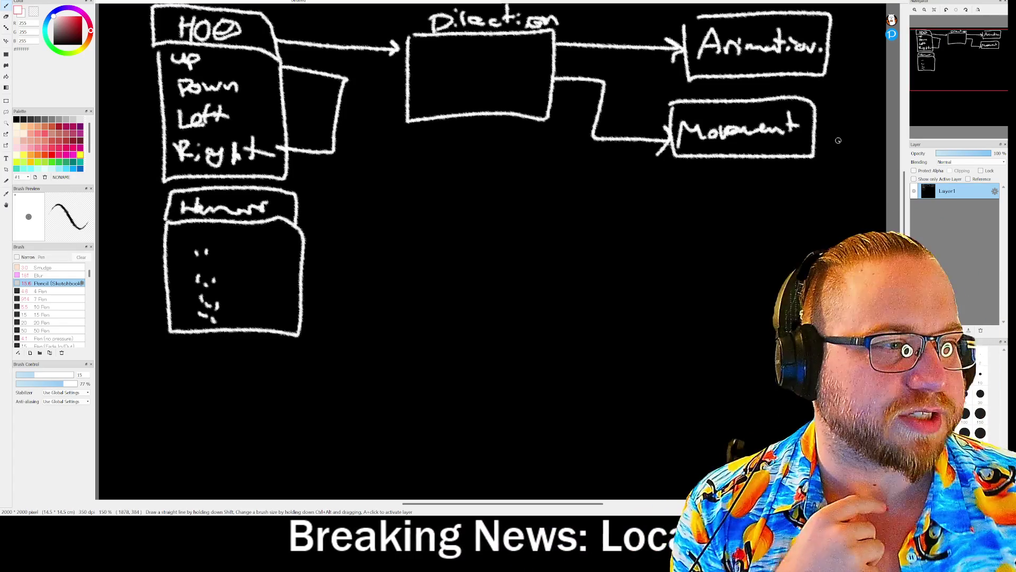
{"action": "mouse_move", "coordinate": [700, 17]}
{"action": "left_mouse_down"}
{"action": "mouse_move", "coordinate": [682, 21]}
{"action": "mouse_move", "coordinate": [684, 38]}
{"action": "left_mouse_up"}
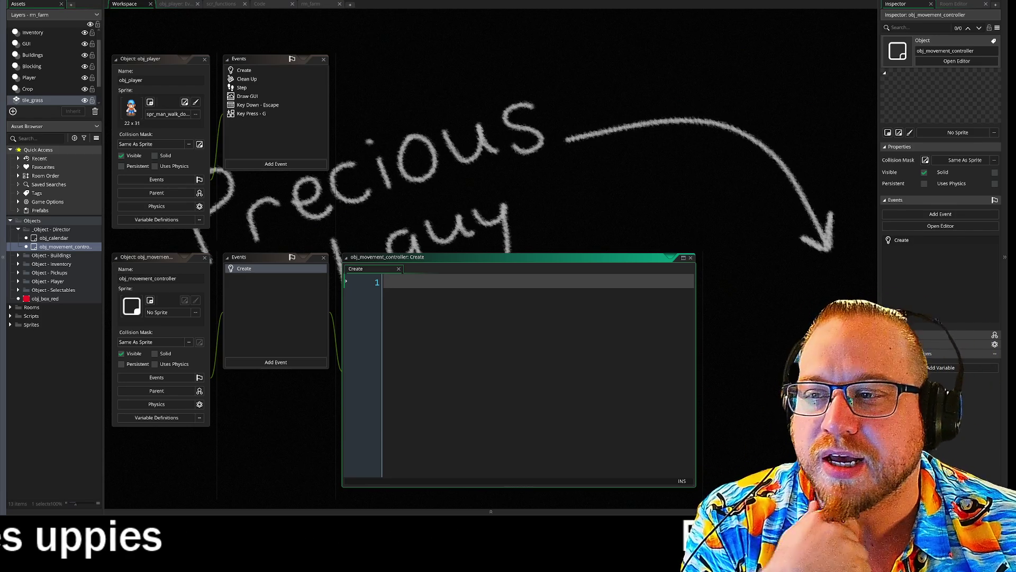
Drag the Discord window onto the screen over the GameMaker IDE.
{"action": "mouse_move", "coordinate": [0, 18]}
{"action": "left_mouse_down"}
{"action": "mouse_move", "coordinate": [458, 13]}
{"action": "mouse_move", "coordinate": [442, 10]}
{"action": "mouse_move", "coordinate": [470, 25]}
{"action": "mouse_move", "coordinate": [414, 21]}
{"action": "left_mouse_up"}
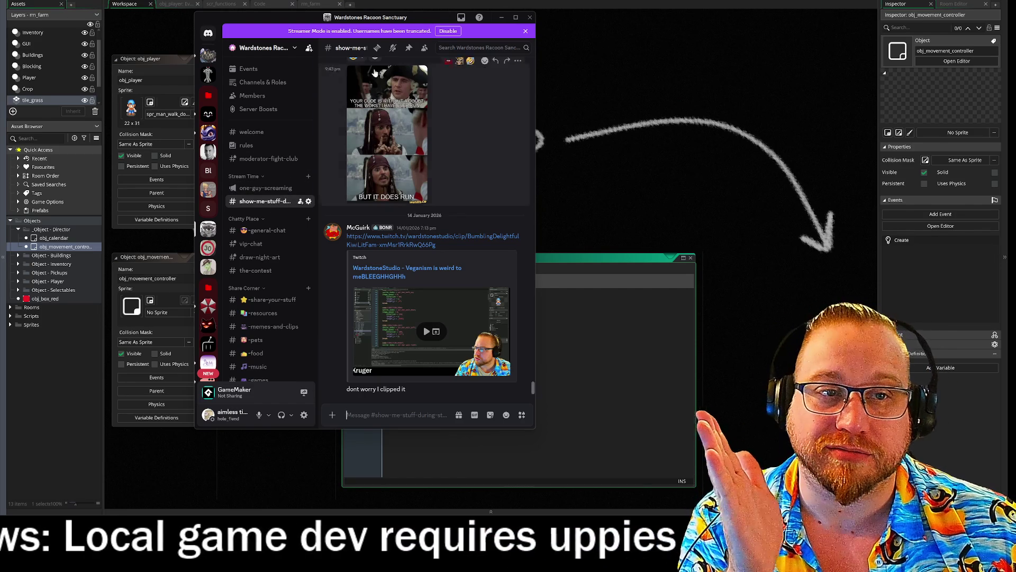
Move Discord away and type 'mo' on the first line of obj_movement_controller's Create event.
{"action": "mouse_move", "coordinate": [424, 17]}
{"action": "left_mouse_down"}
{"action": "mouse_move", "coordinate": [185, 59]}
{"action": "mouse_move", "coordinate": [0, 61]}
{"action": "left_mouse_up"}
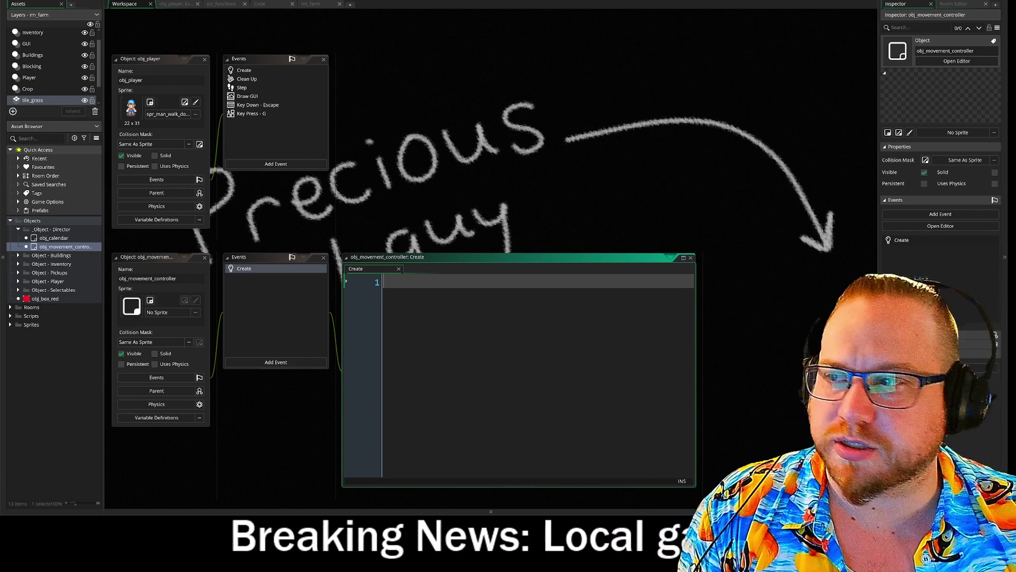
{"action": "type", "text": "mo"}
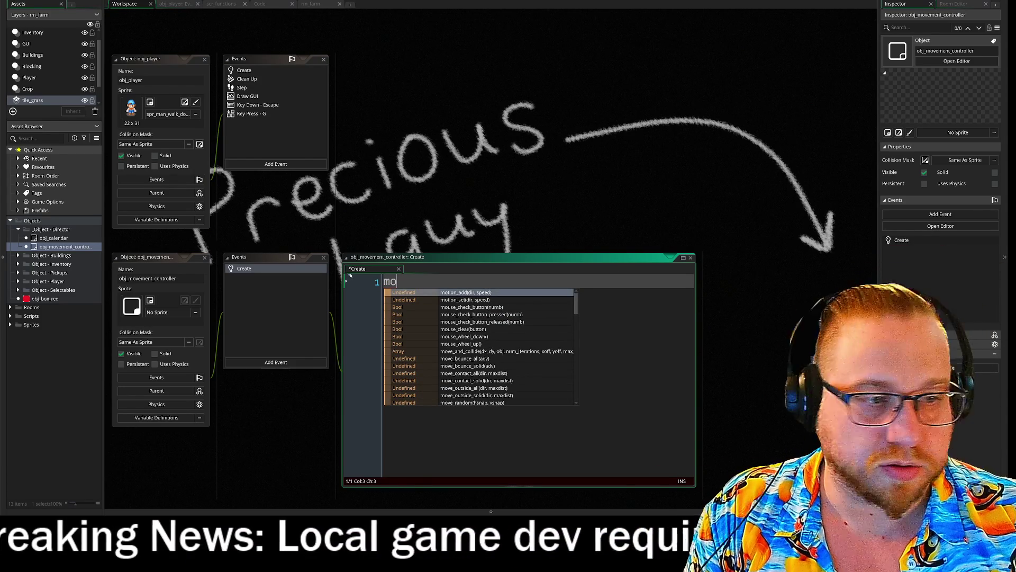
Maximise the Create event code and start line 1 with 'move_controller = new'.
{"action": "left_click", "coordinate": [684, 257]}
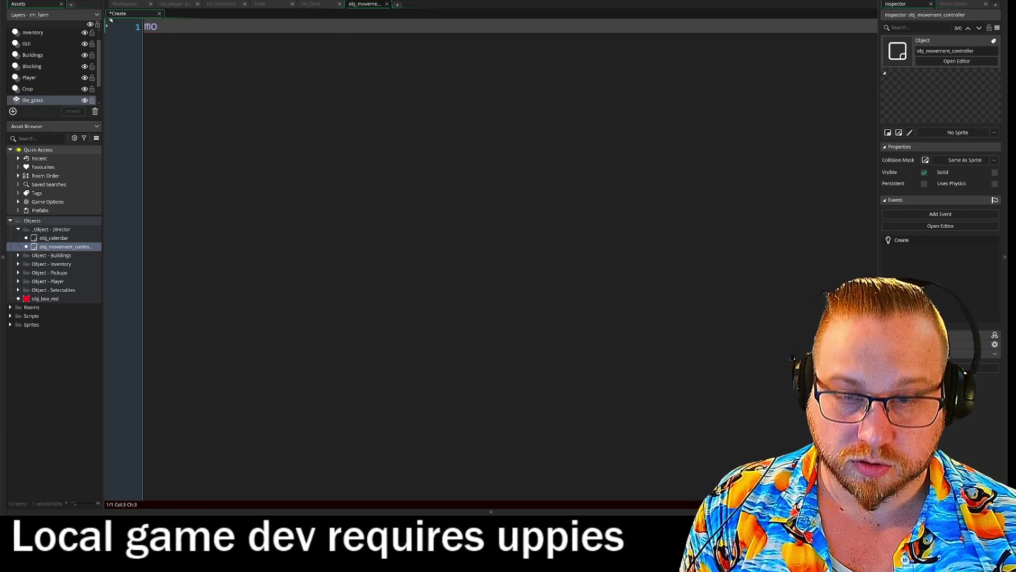
{"action": "type", "text": "ve_controller"}
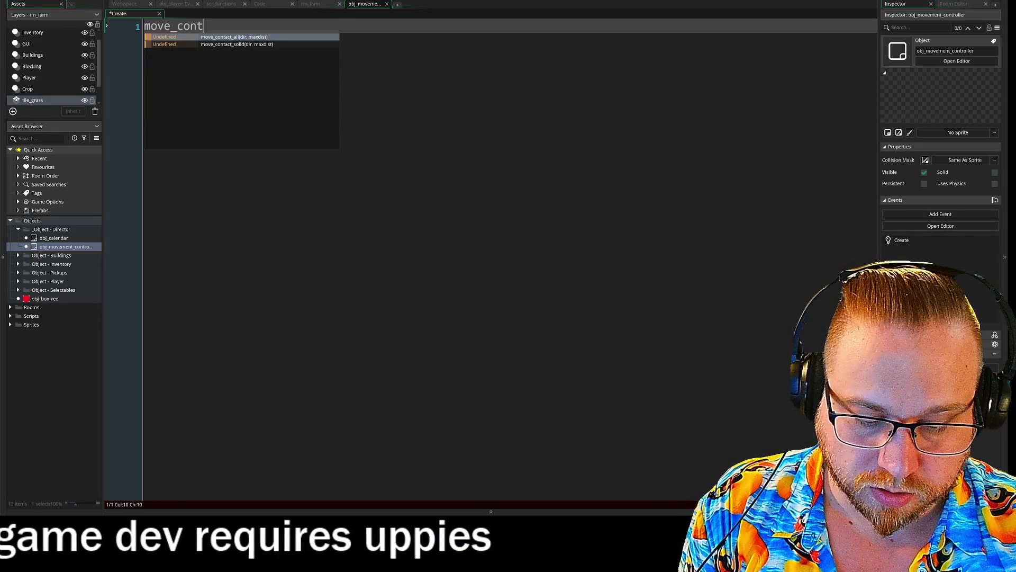
{"action": "type", "text": " = "}
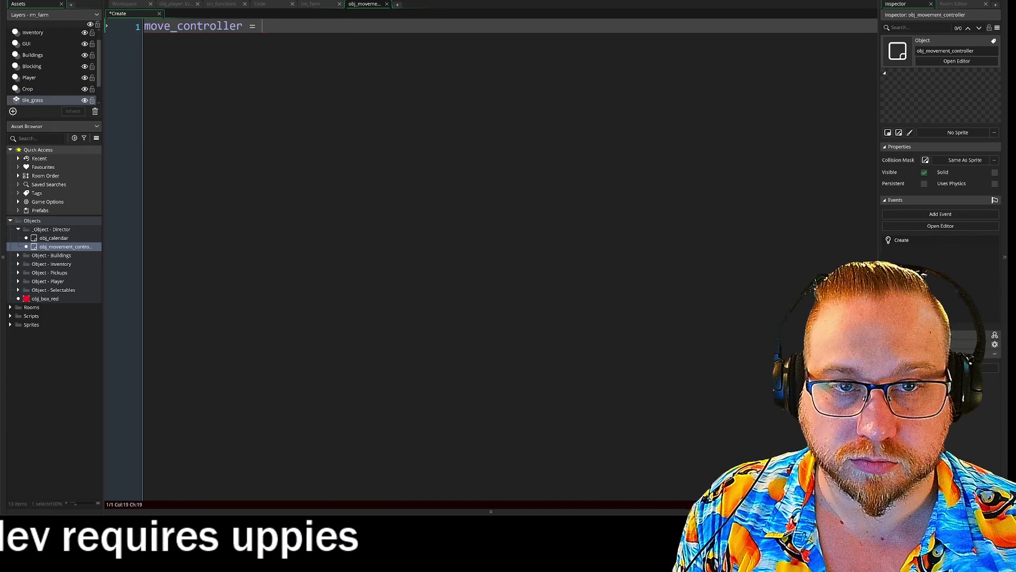
{"action": "type", "text": "newe"}
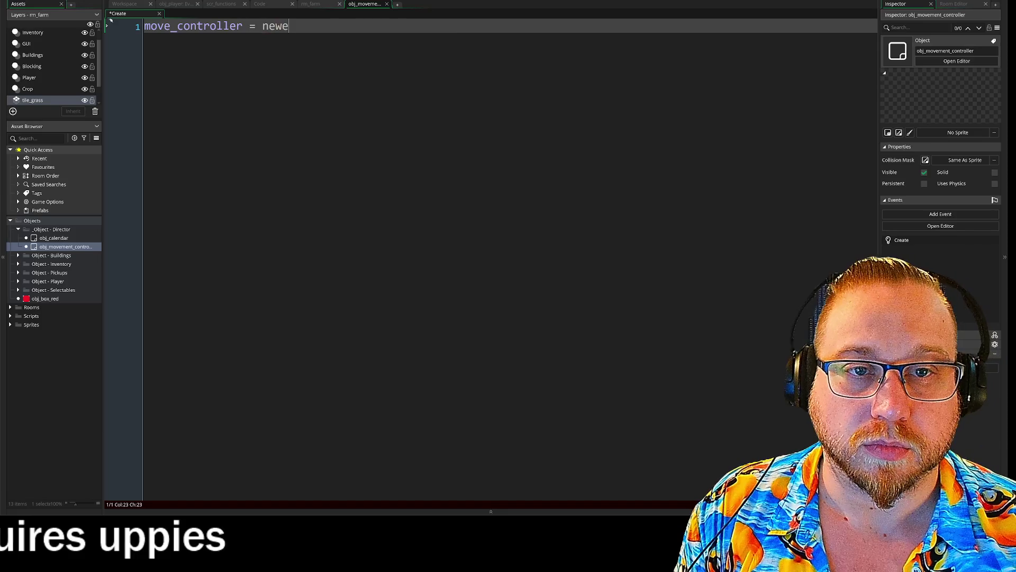
{"action": "type", "text": "Move"}
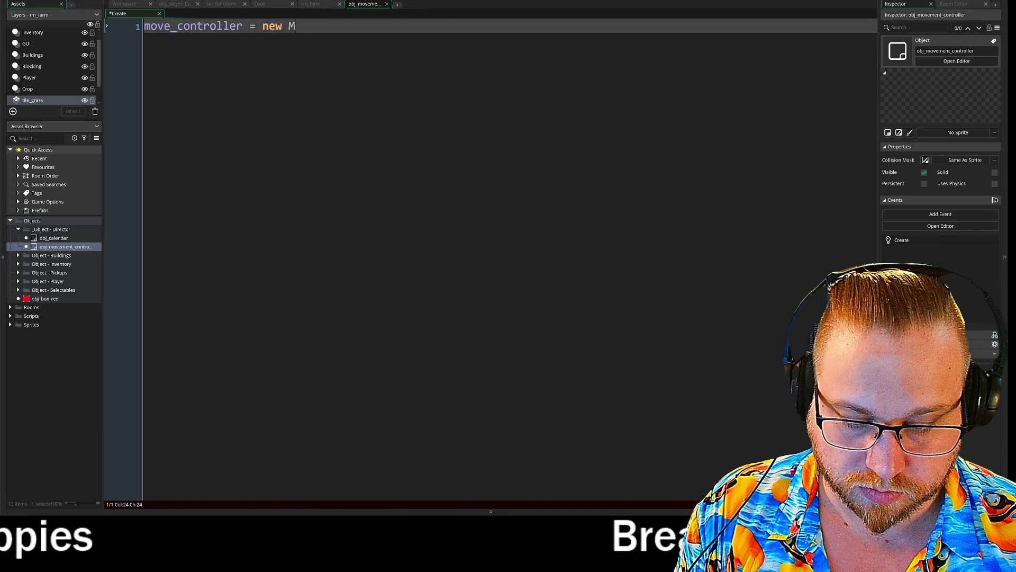
{"action": "key", "text": "BackSpace"}
{"action": "key", "text": "BackSpace"}
{"action": "key", "text": "BackSpace"}
{"action": "key", "text": "BackSpace"}
{"action": "key", "text": "BackSpace"}
{"action": "key", "text": "BackSpace"}
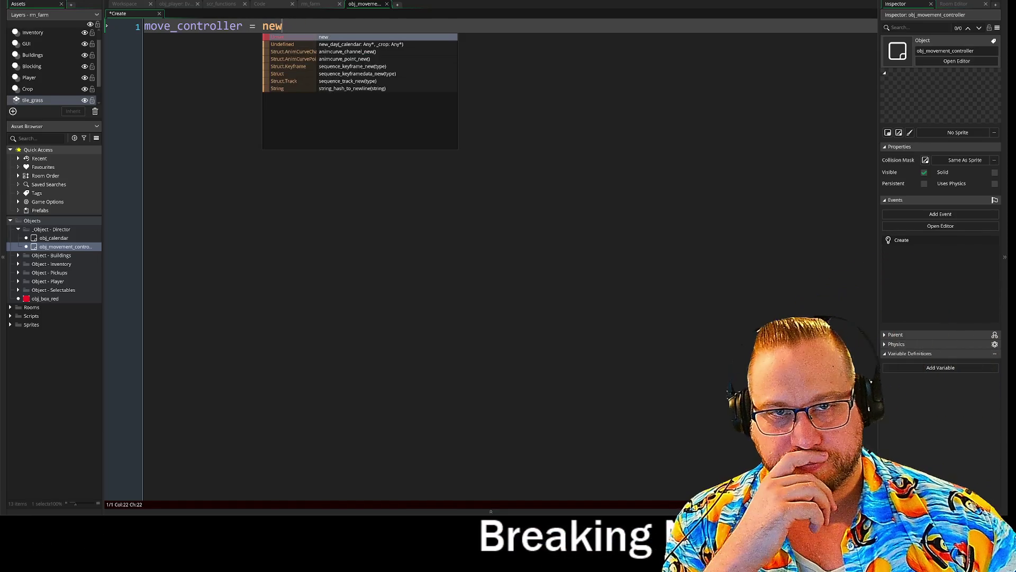
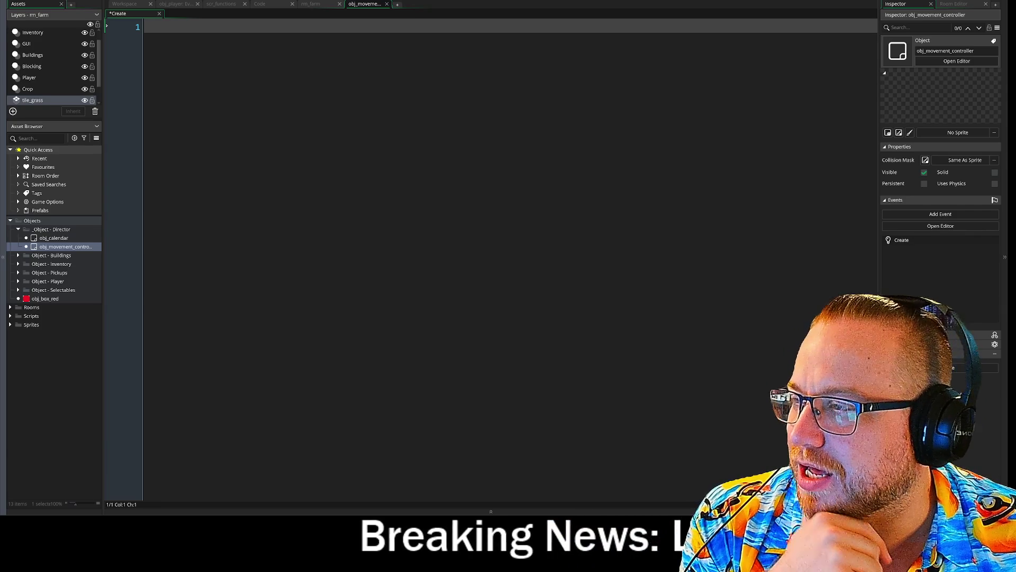
Write TestMoveController = function() as line 1 of the Create event, with no trailing colon or semicolon.
{"action": "key", "text": "alt+Tab"}
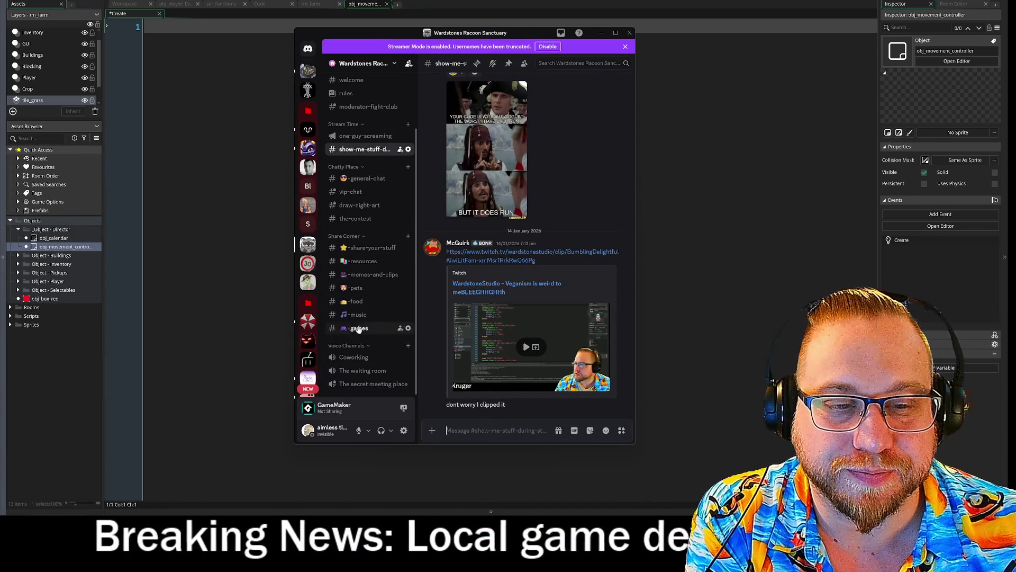
{"action": "key", "text": "alt+Tab"}
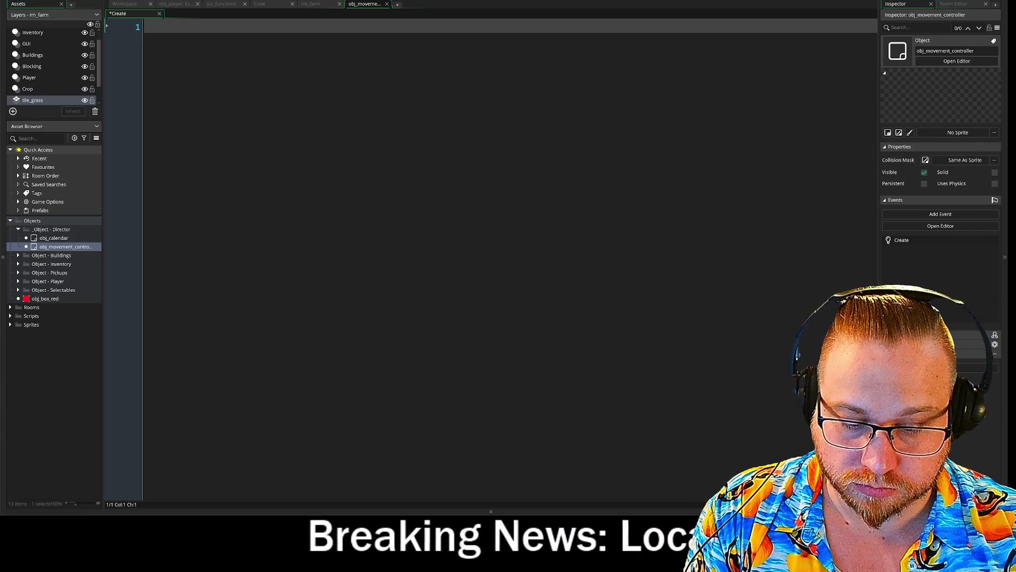
{"action": "type", "text": "MoveController"}
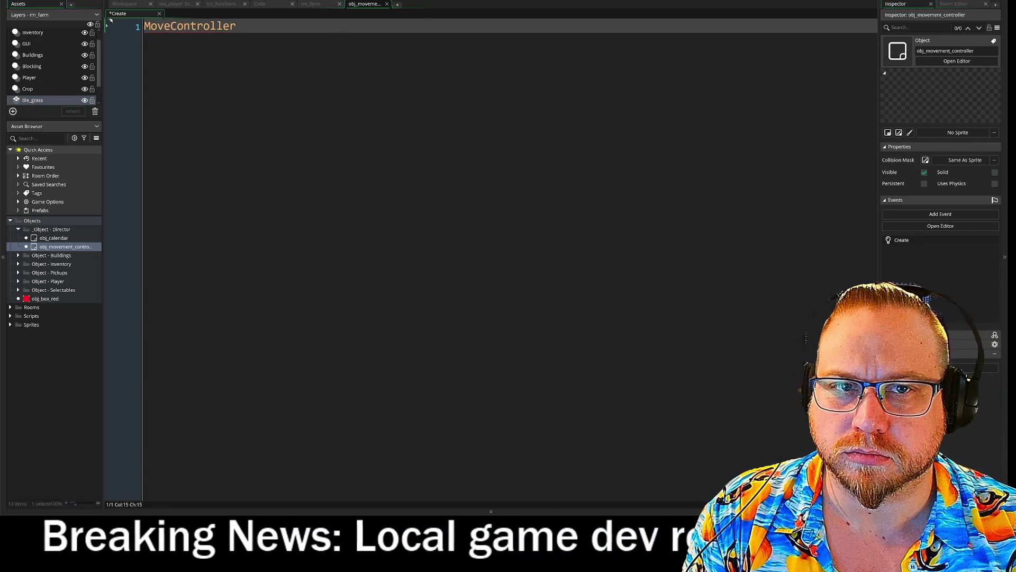
{"action": "key", "text": "BackSpace"}
{"action": "key", "text": "BackSpace"}
{"action": "key", "text": "BackSpace"}
{"action": "type", "text": "TestMoveC"}
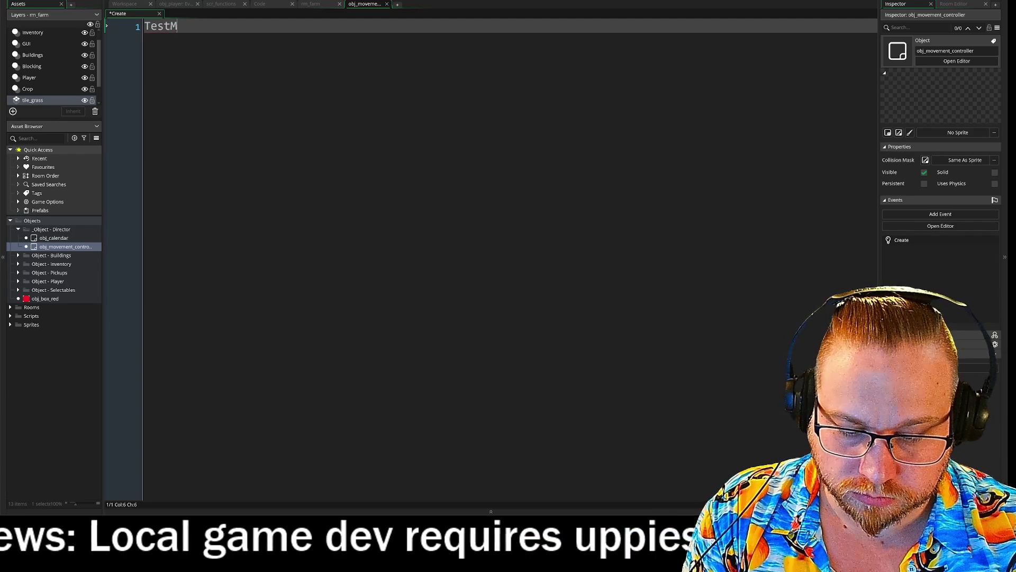
{"action": "type", "text": "ontroller"}
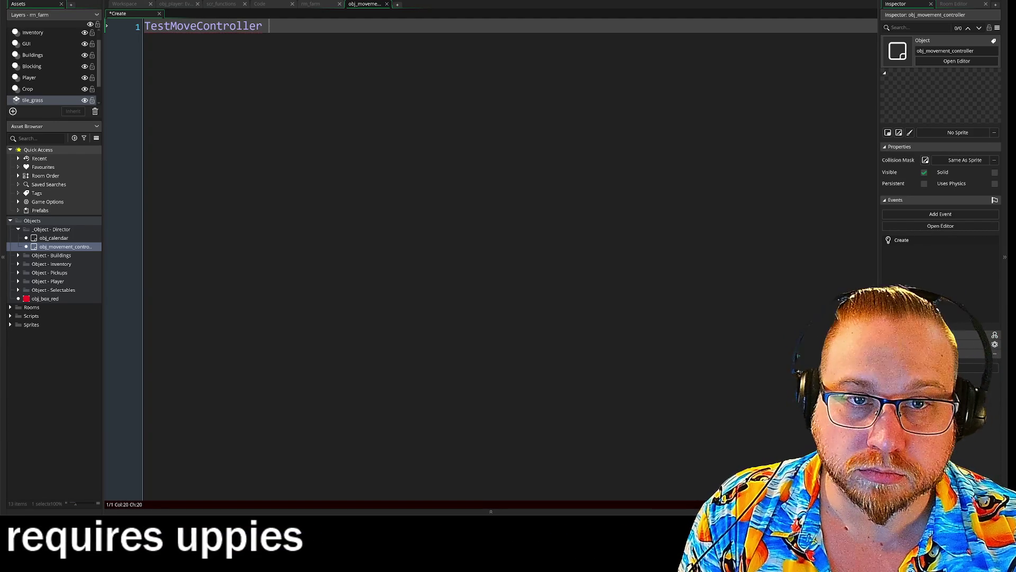
{"action": "type", "text": "= "}
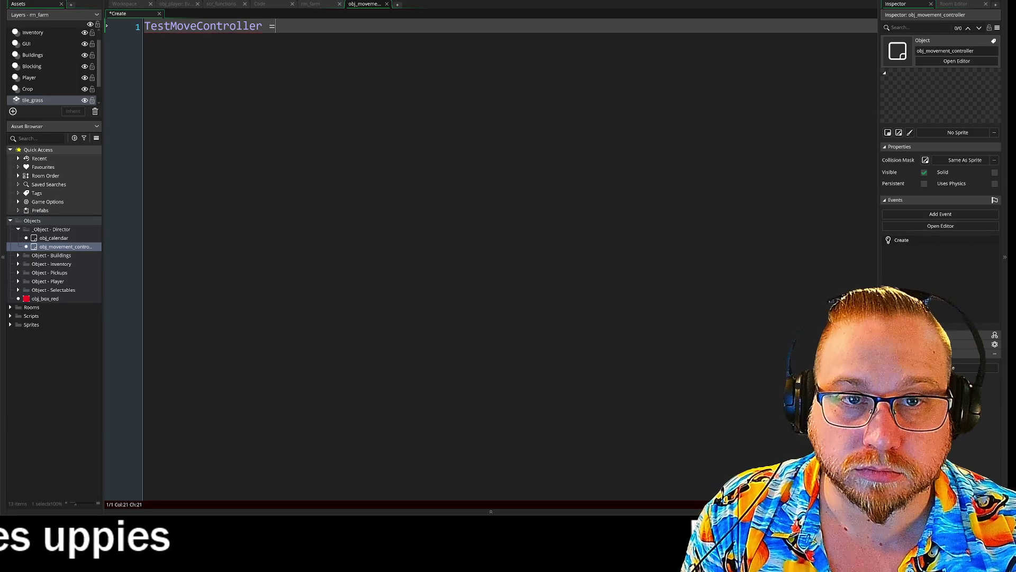
{"action": "type", "text": "function"}
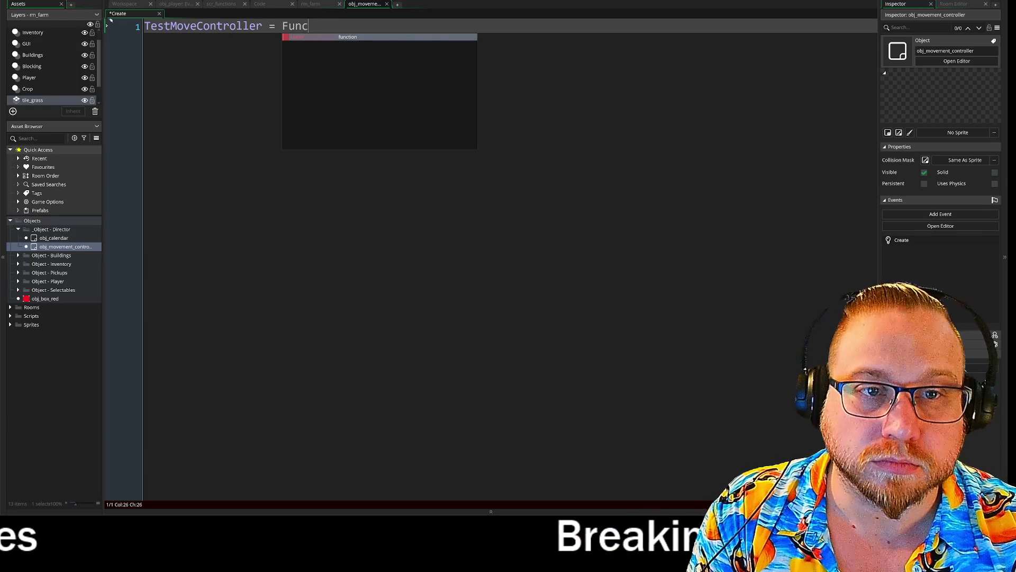
{"action": "type", "text": "():"}
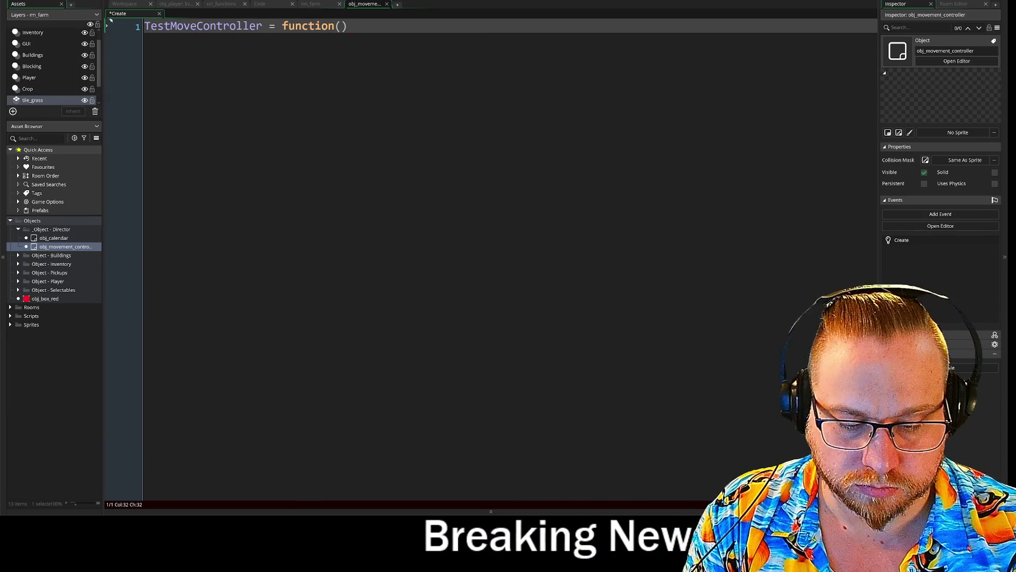
{"action": "key", "text": "Return"}
{"action": "key", "text": "BackSpace"}
{"action": "key", "text": "BackSpace"}
{"action": "type", "text": ";"}
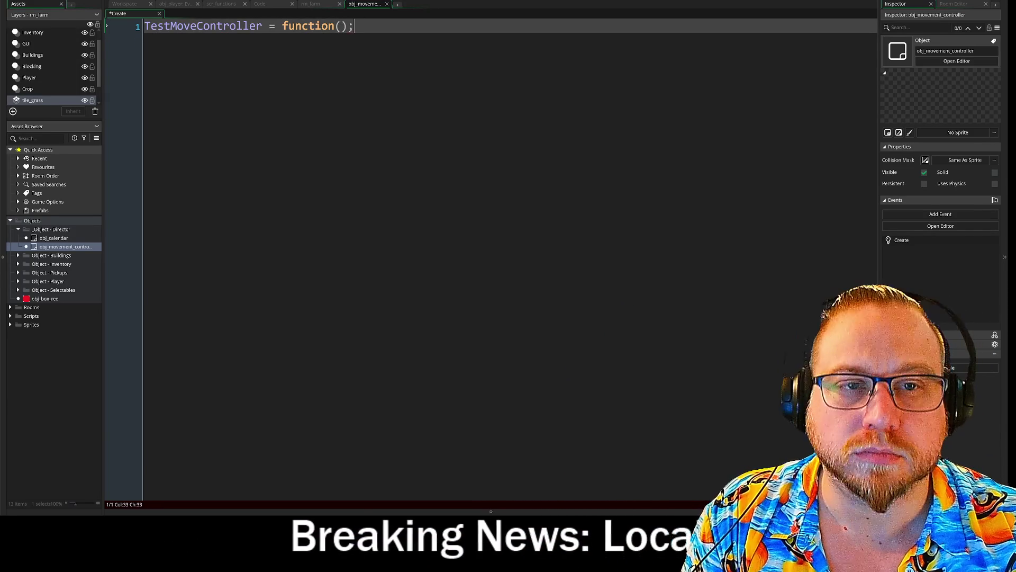
{"action": "key", "text": "Return"}
{"action": "key", "text": "BackSpace"}
{"action": "key", "text": "BackSpace"}
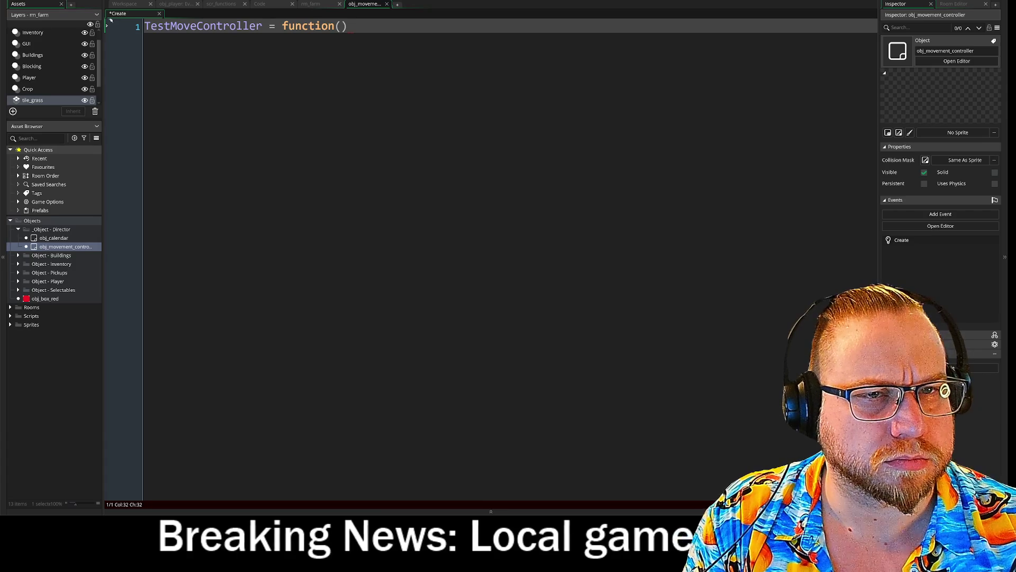
{"action": "key", "text": "Return"}
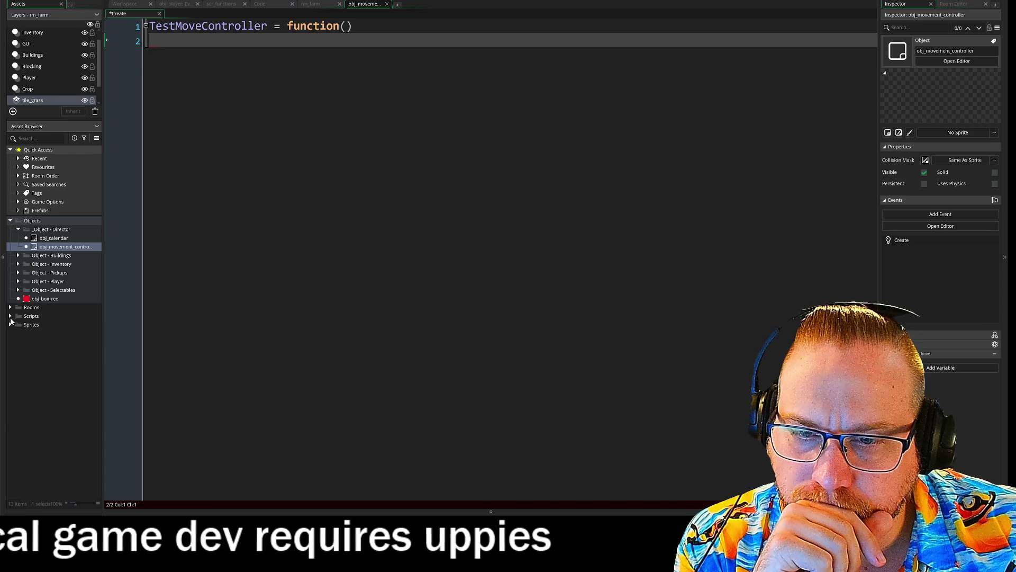
{"action": "left_click", "coordinate": [10, 316]}
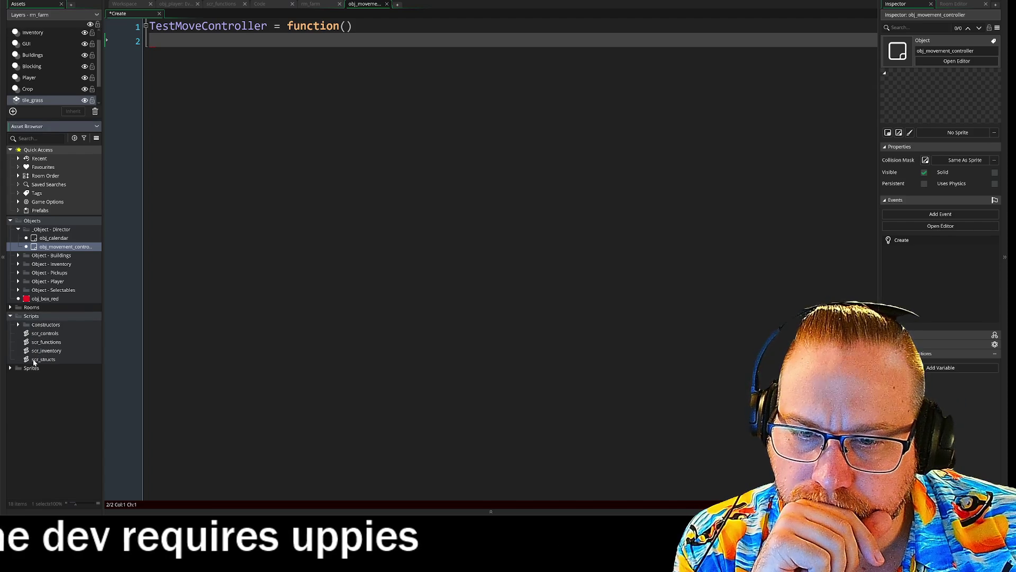
{"action": "double_click", "coordinate": [35, 361]}
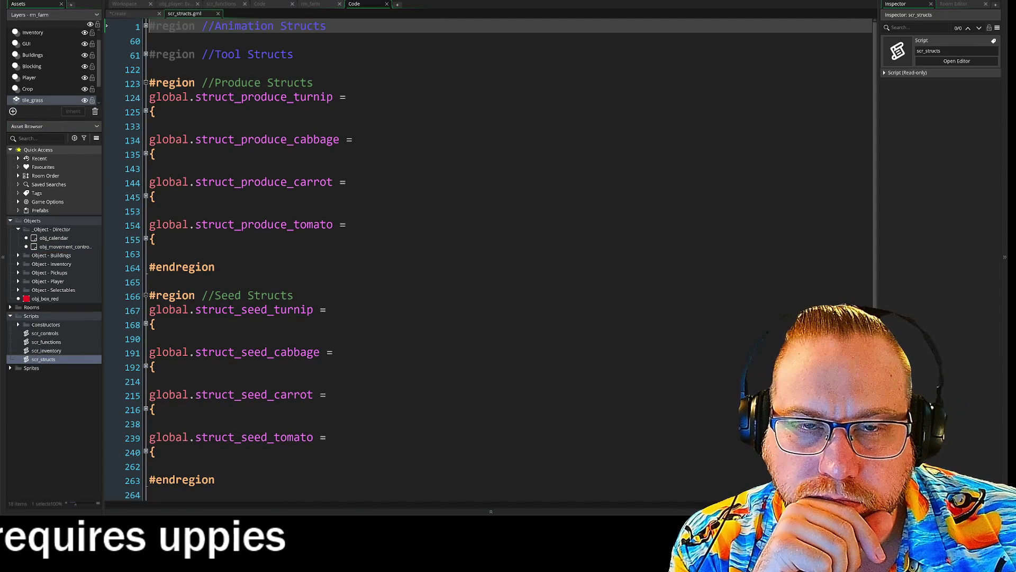
{"action": "left_click", "coordinate": [218, 13]}
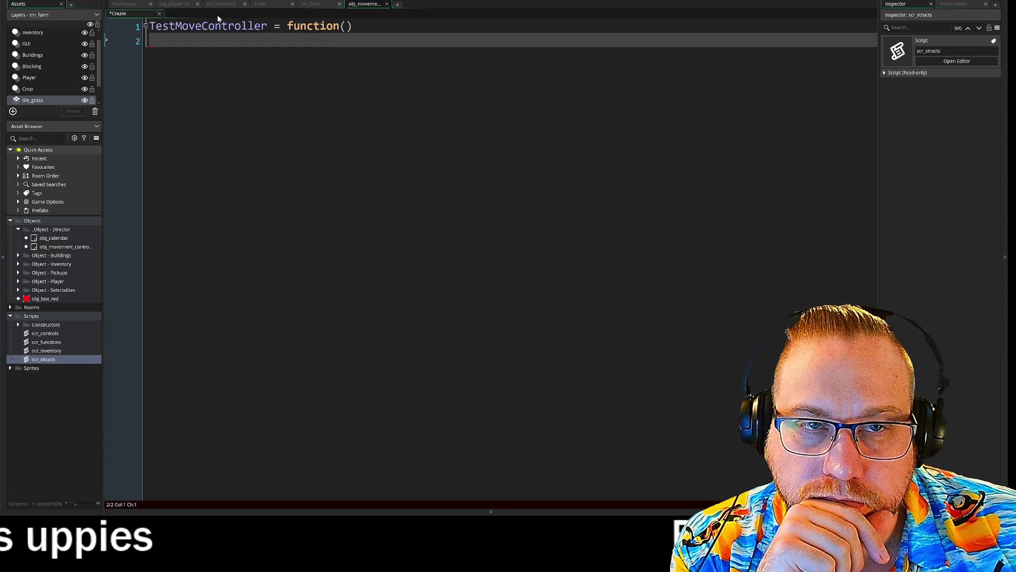
{"action": "left_click", "coordinate": [253, 7]}
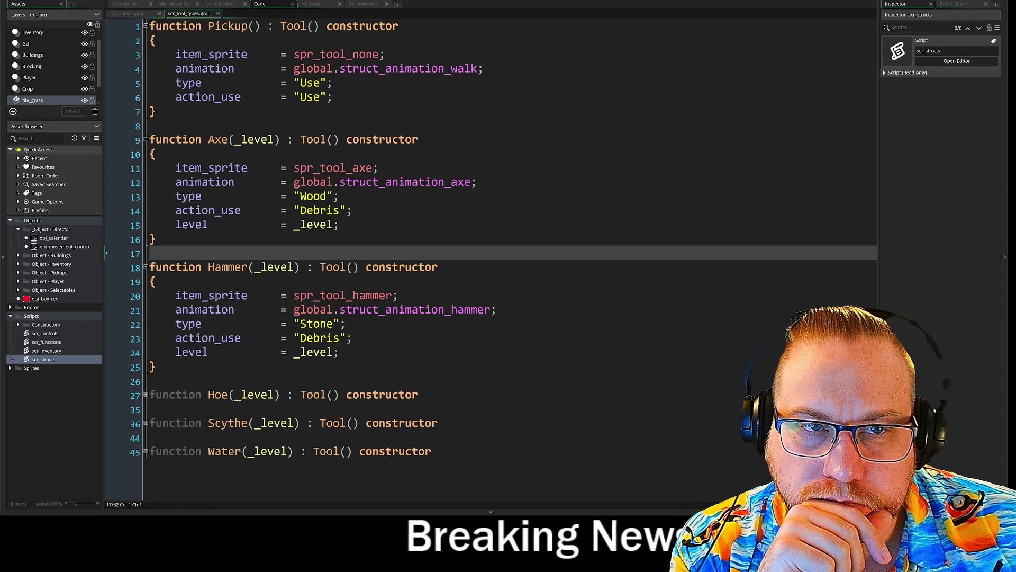
{"action": "left_click", "coordinate": [128, 14]}
{"action": "left_click", "coordinate": [110, 22]}
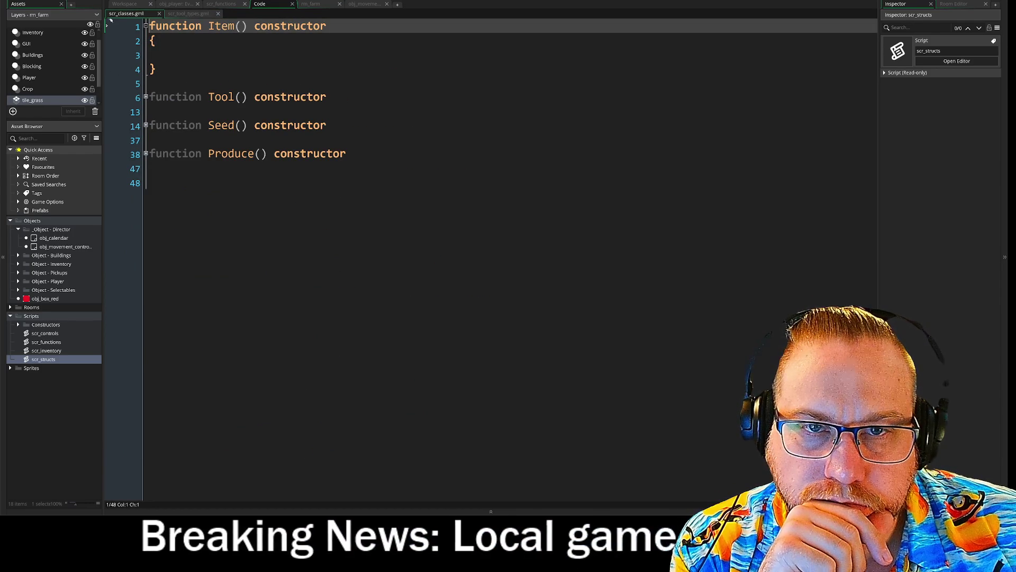
{"action": "left_click", "coordinate": [185, 15]}
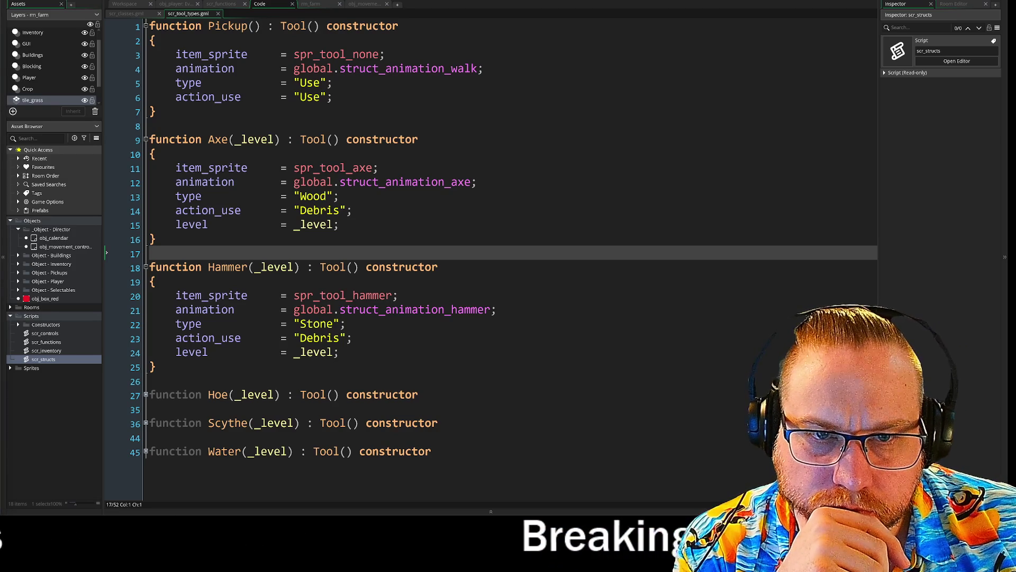
{"action": "left_click", "coordinate": [127, 14]}
{"action": "left_click", "coordinate": [146, 97]}
{"action": "left_click", "coordinate": [146, 98]}
{"action": "left_click", "coordinate": [223, 5]}
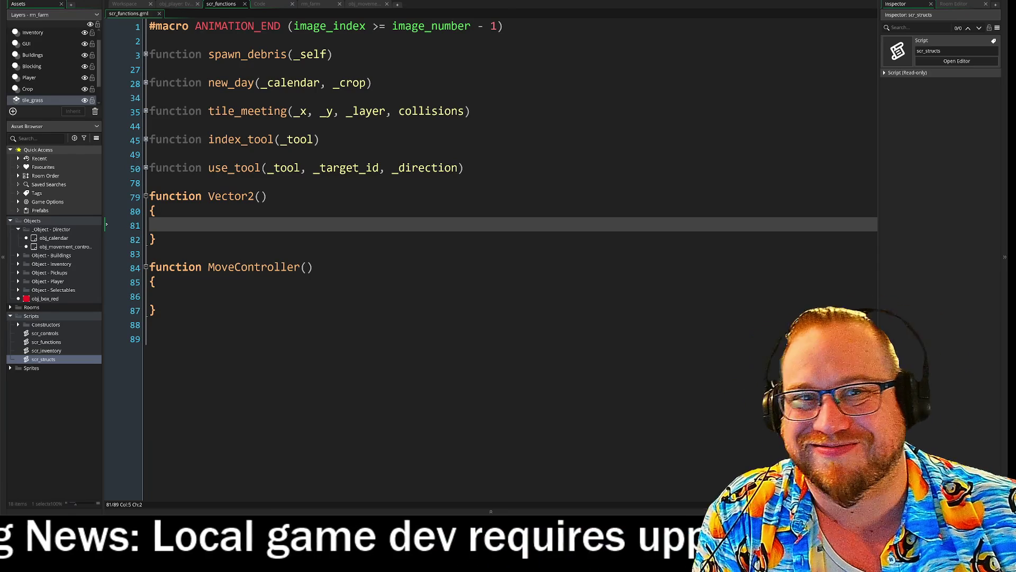
{"action": "left_click", "coordinate": [361, 3]}
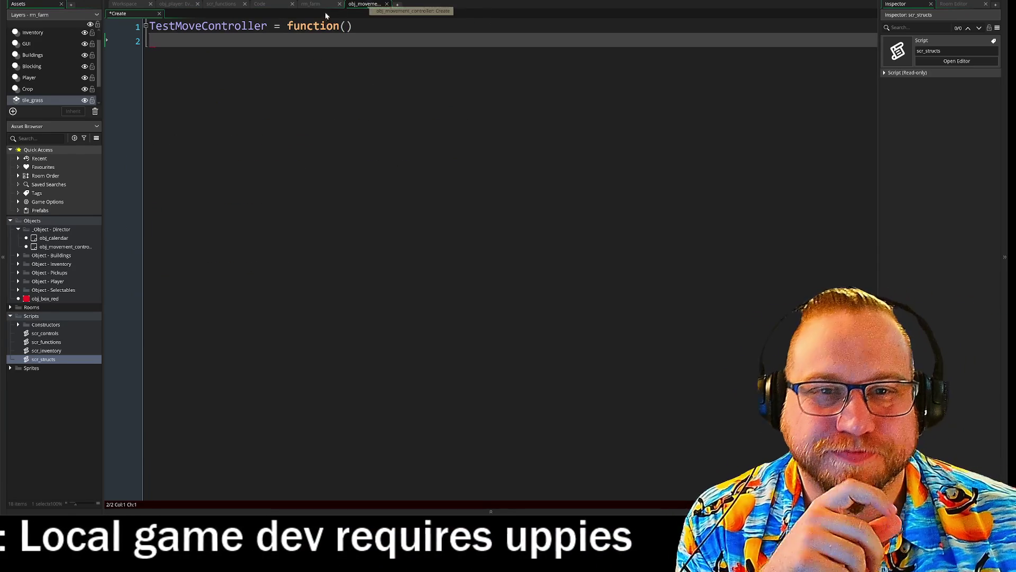
Review the rm_farm, scr_classes, scr_functions and obj_player Step tabs for reference.
{"action": "left_click", "coordinate": [313, 4]}
{"action": "left_click", "coordinate": [262, 4]}
{"action": "left_click", "coordinate": [220, 4]}
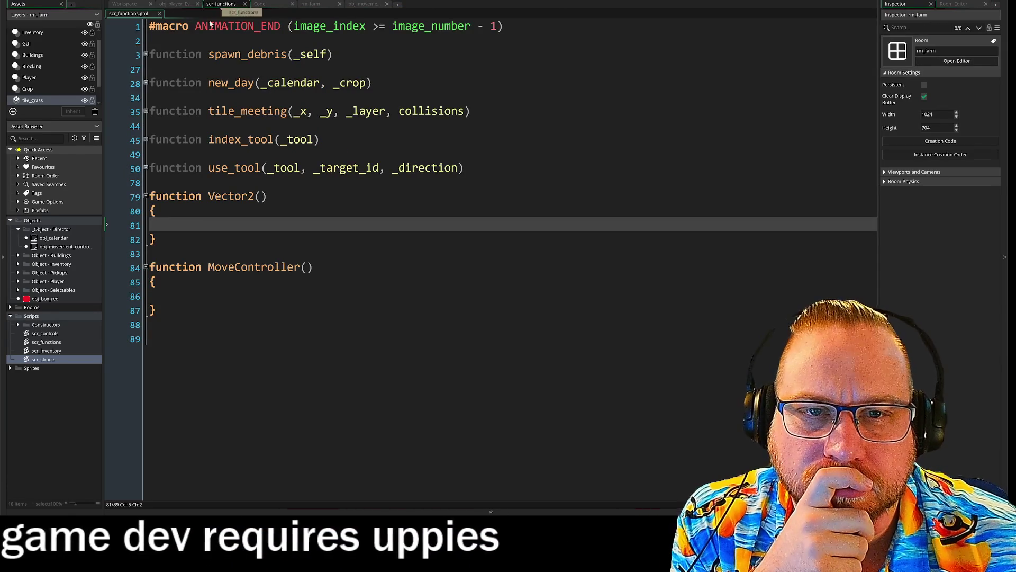
{"action": "left_click", "coordinate": [153, 282]}
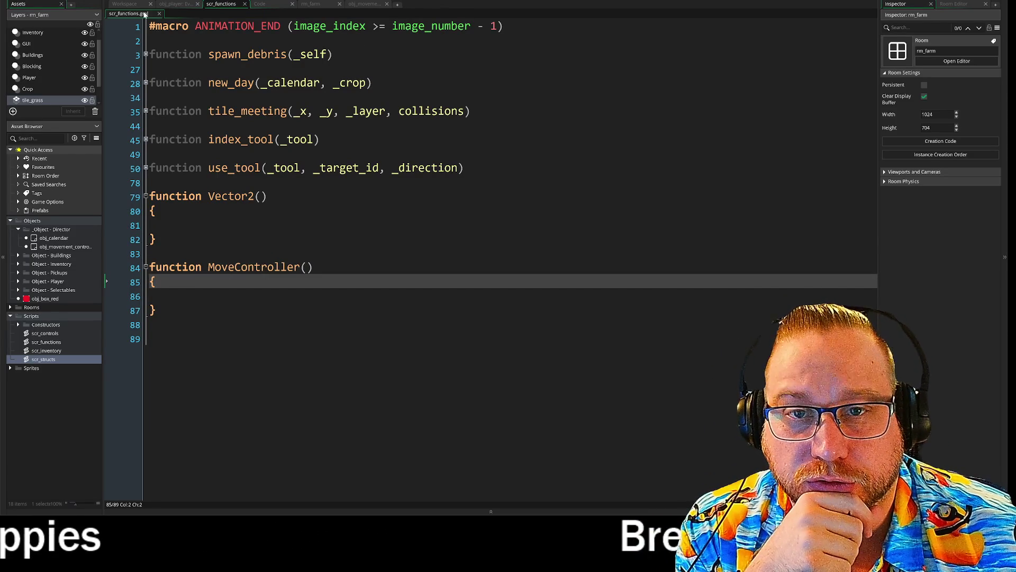
{"action": "left_click", "coordinate": [176, 4]}
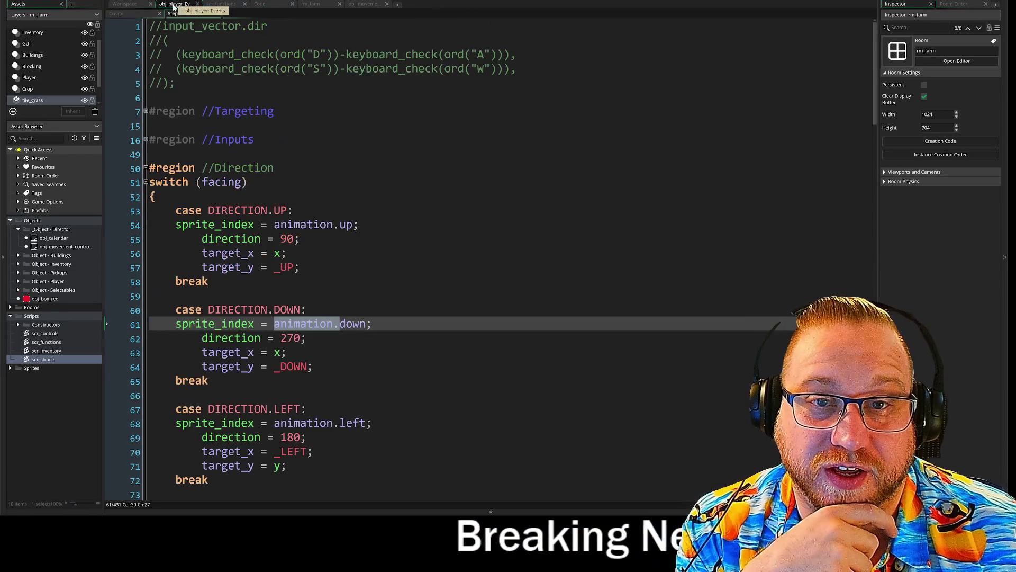
{"action": "left_click", "coordinate": [119, 4]}
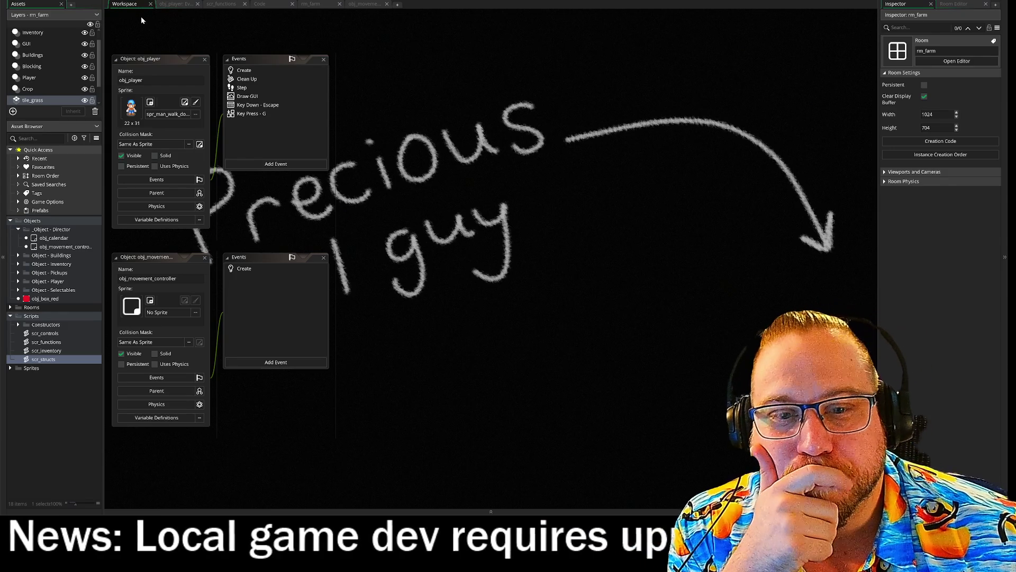
{"action": "left_click", "coordinate": [173, 4]}
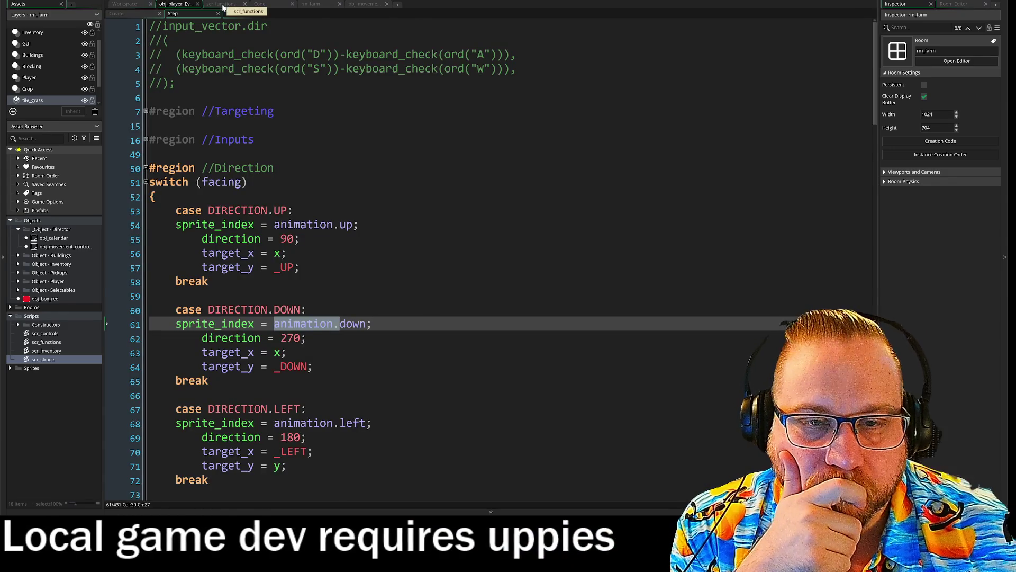
{"action": "left_click", "coordinate": [224, 4]}
{"action": "left_click", "coordinate": [264, 4]}
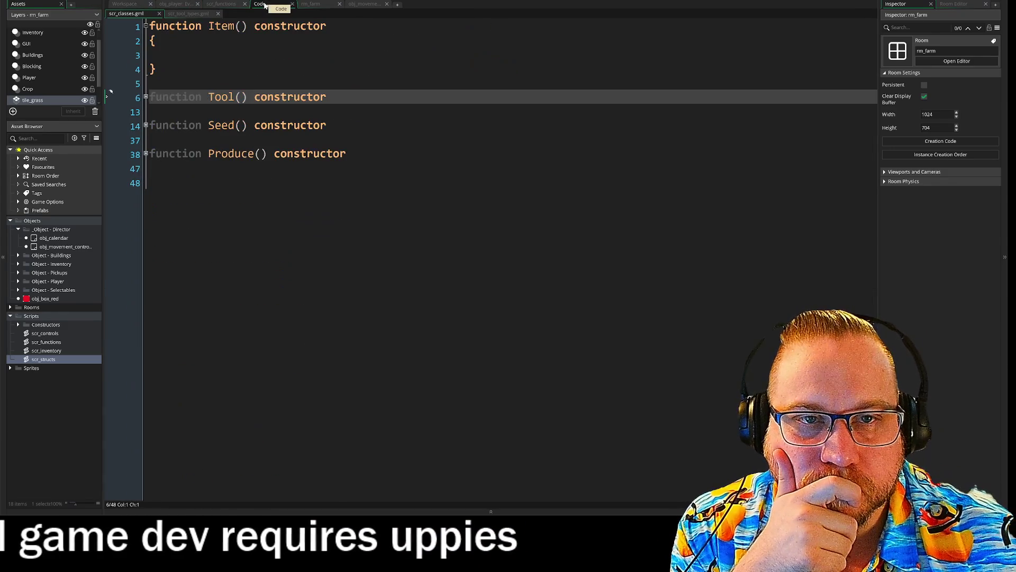
{"action": "left_click", "coordinate": [313, 4]}
{"action": "left_click", "coordinate": [364, 5]}
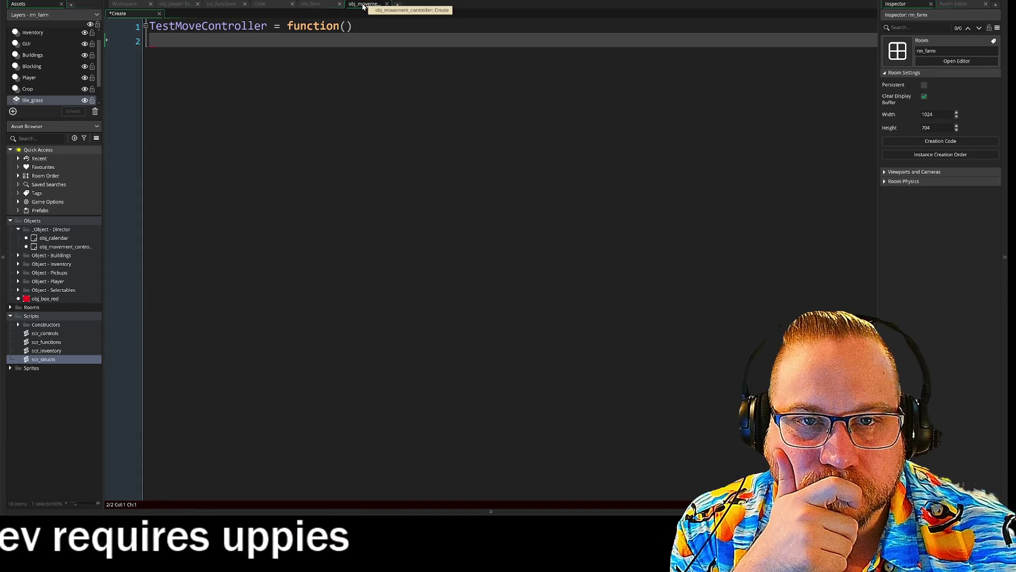
Delete the equals sign from line 1 of the Create code, checking scr_classes again.
{"action": "left_click", "coordinate": [281, 26]}
{"action": "key", "text": "BackSpace"}
{"action": "key", "text": "BackSpace"}
{"action": "key", "text": "Down"}
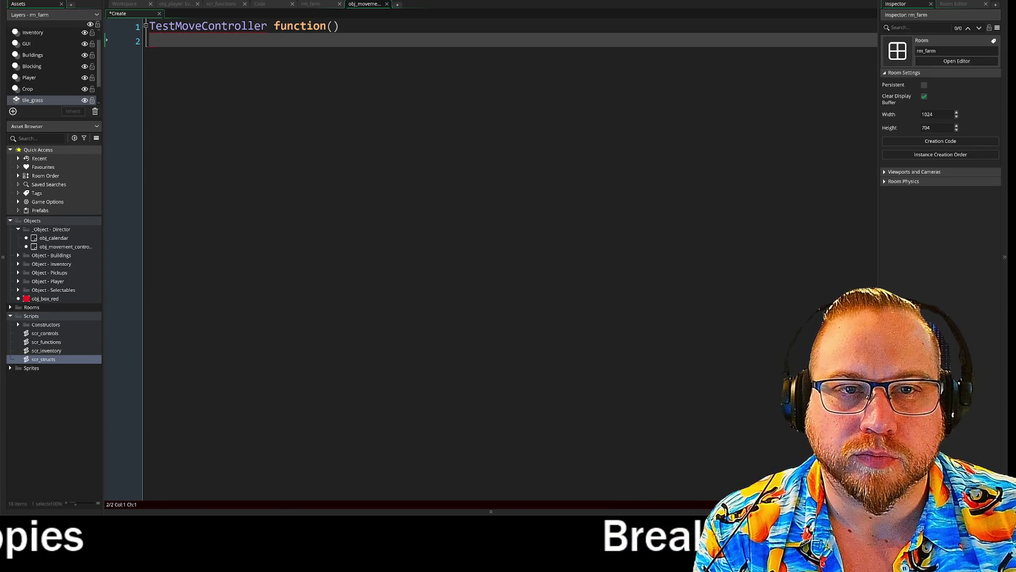
{"action": "left_click", "coordinate": [263, 5]}
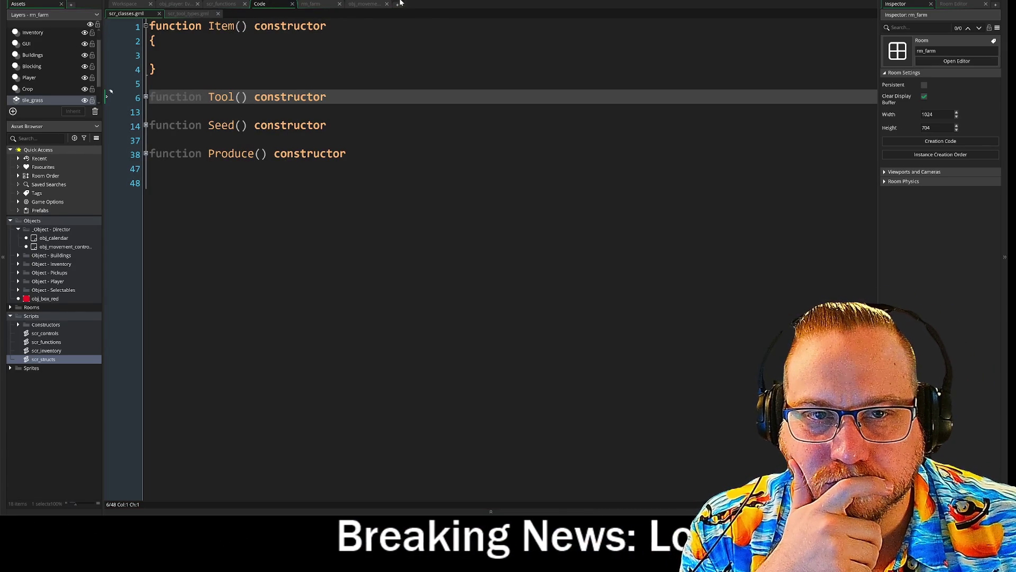
{"action": "left_click", "coordinate": [364, 4]}
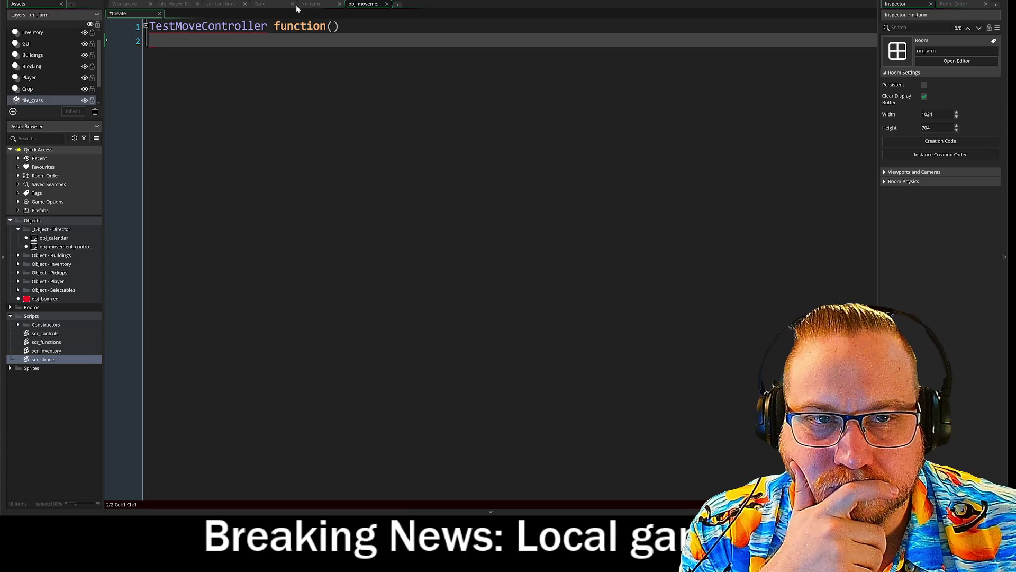
{"action": "key", "text": "shift+Up"}
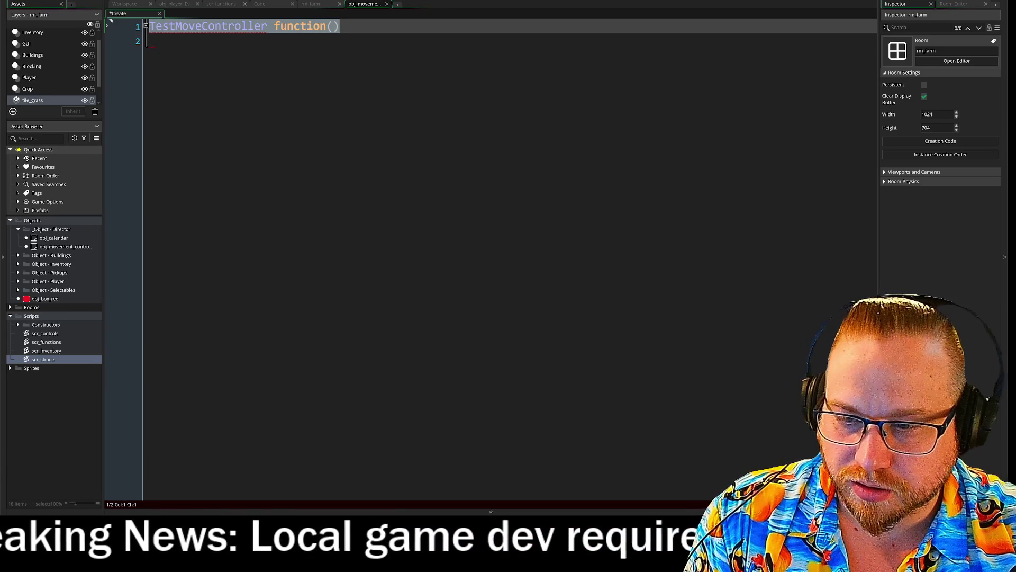
Replace line 1 with function() MovementController constructor followed by an empty { } block.
{"action": "type", "text": "func"}
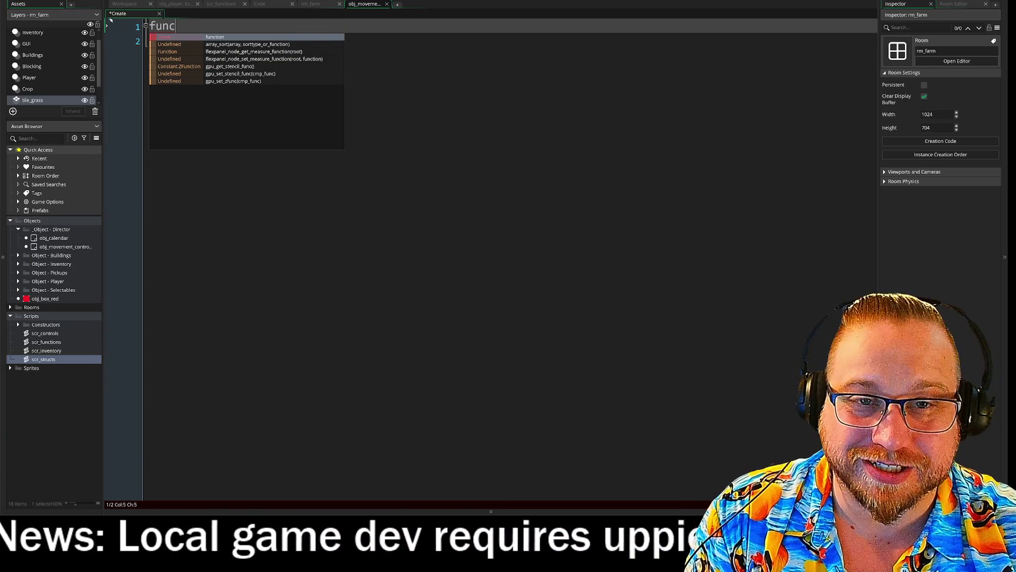
{"action": "type", "text": "tion()"}
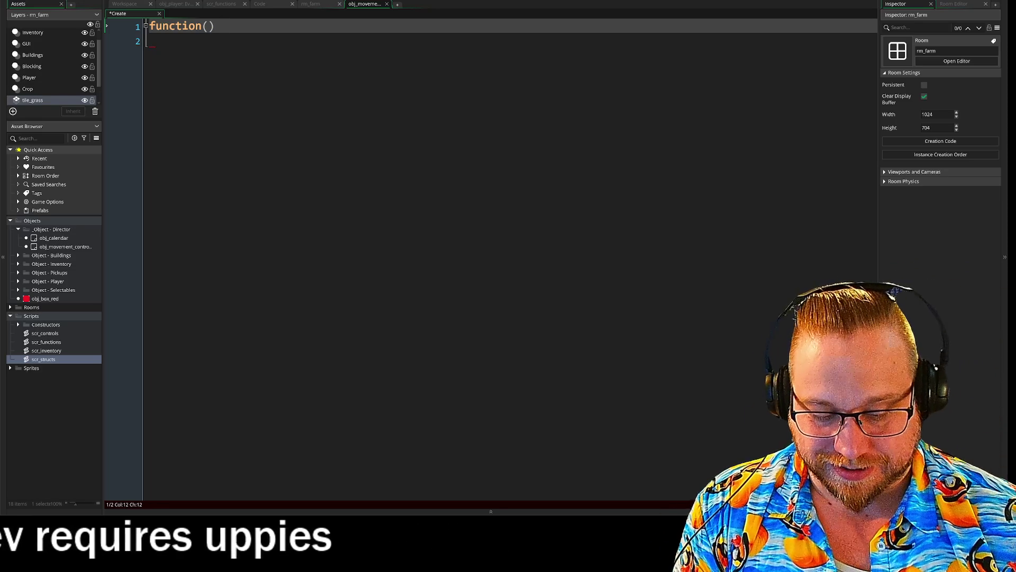
{"action": "type", "text": "Test"}
{"action": "key", "text": "BackSpace"}
{"action": "key", "text": "BackSpace"}
{"action": "key", "text": "BackSpace"}
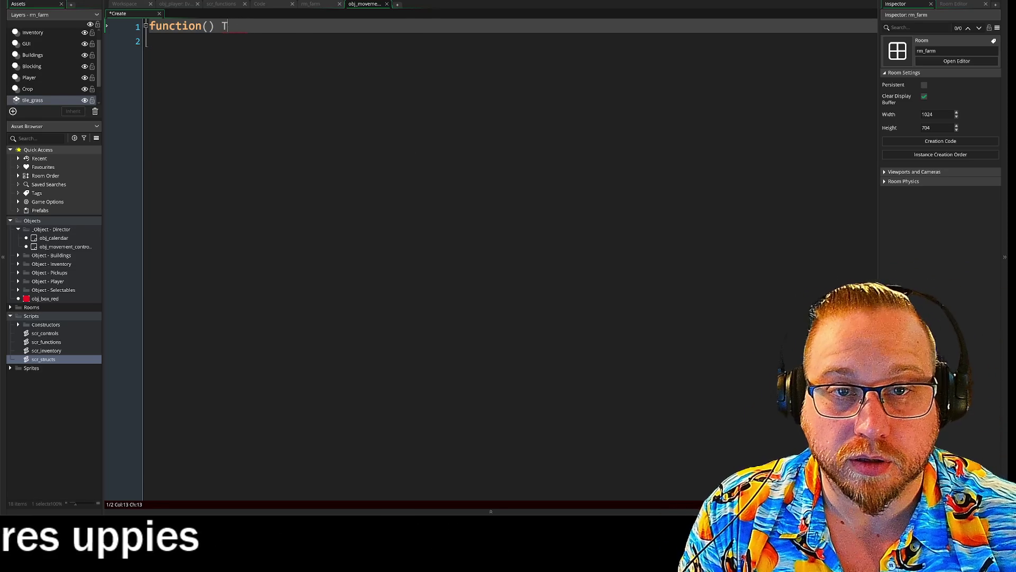
{"action": "type", "text": "Movement"}
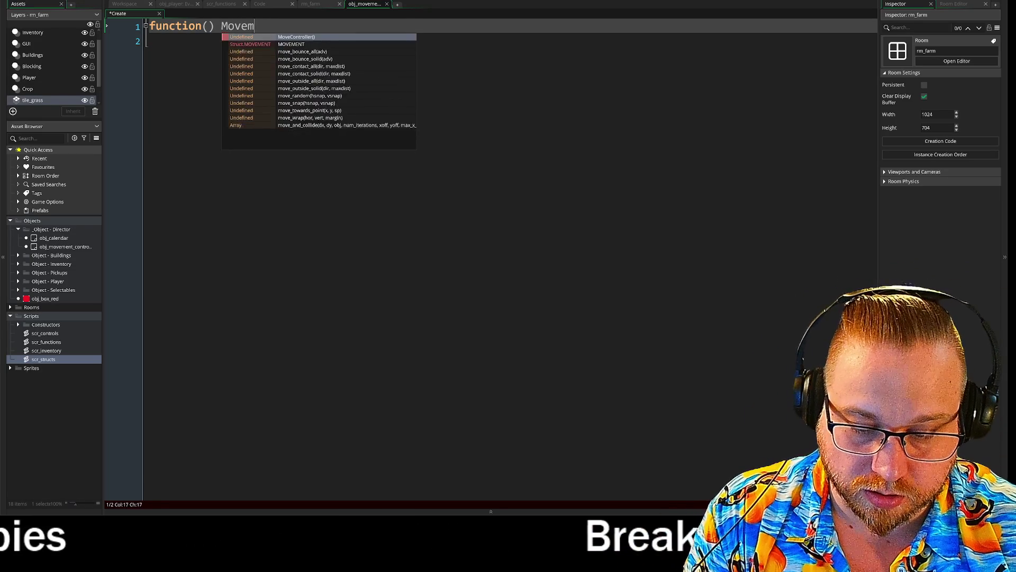
{"action": "key", "text": "BackSpace"}
{"action": "type", "text": "Co"}
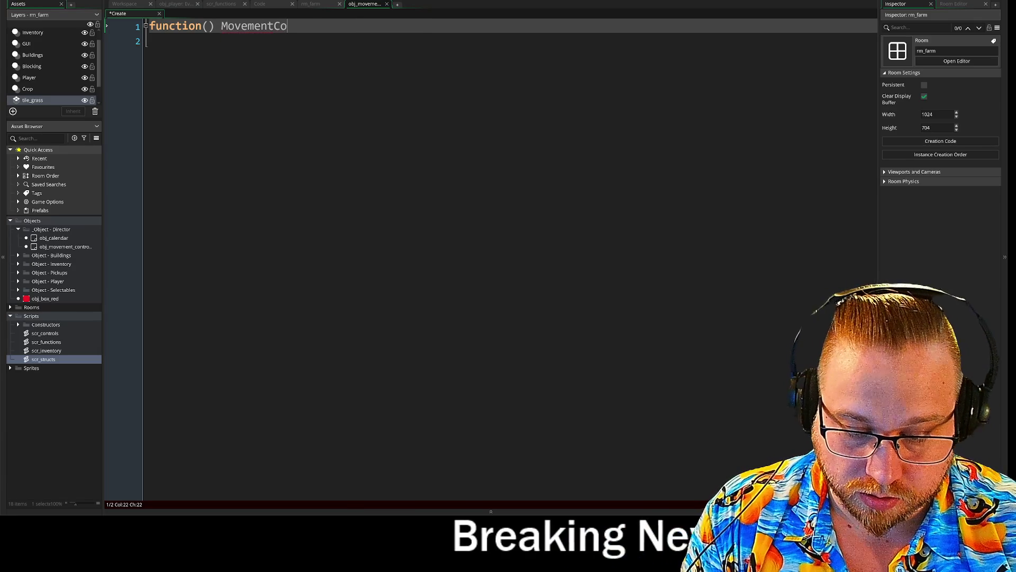
{"action": "type", "text": "ntroller "}
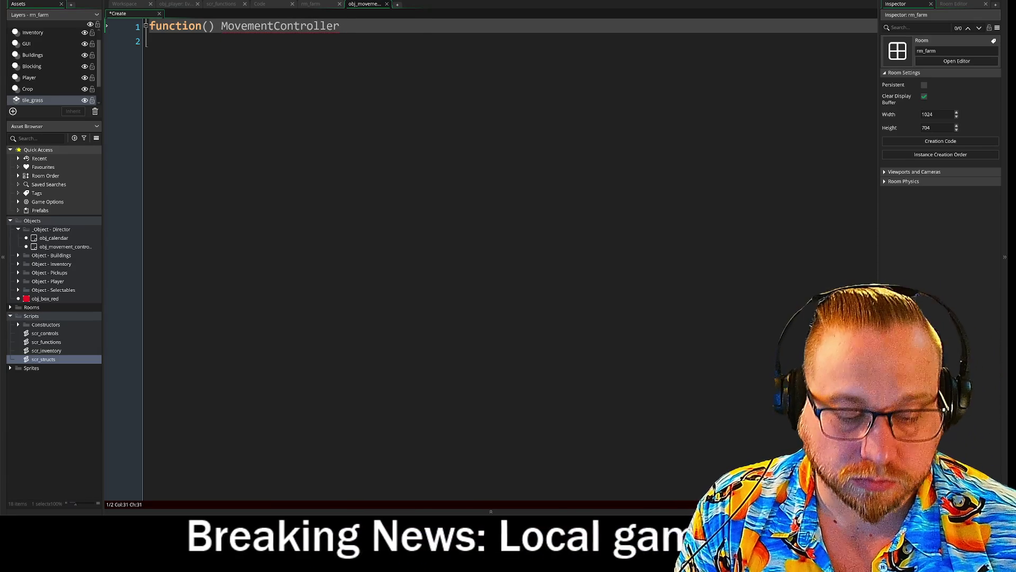
{"action": "type", "text": "constructor"}
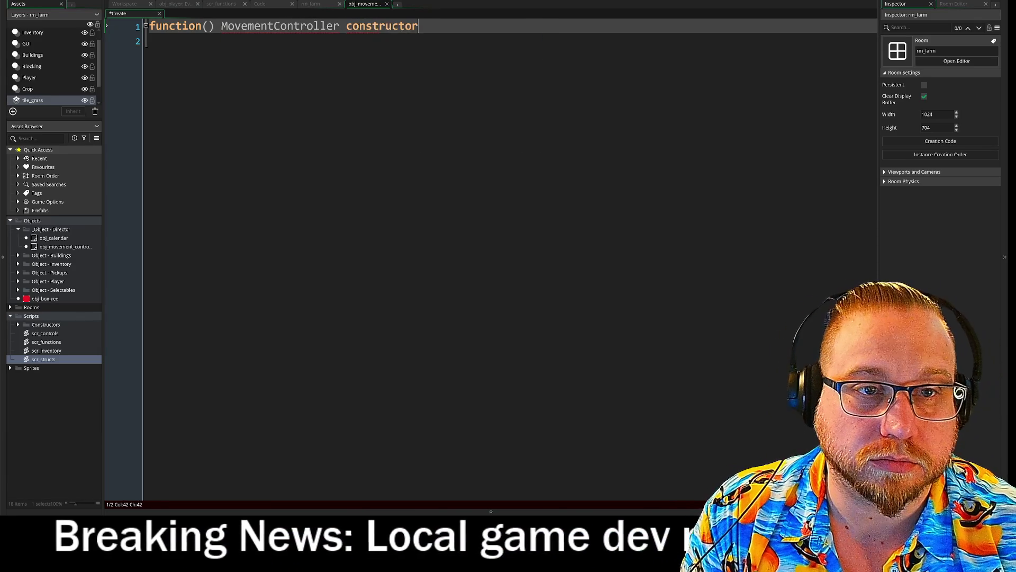
{"action": "key", "text": "Return"}
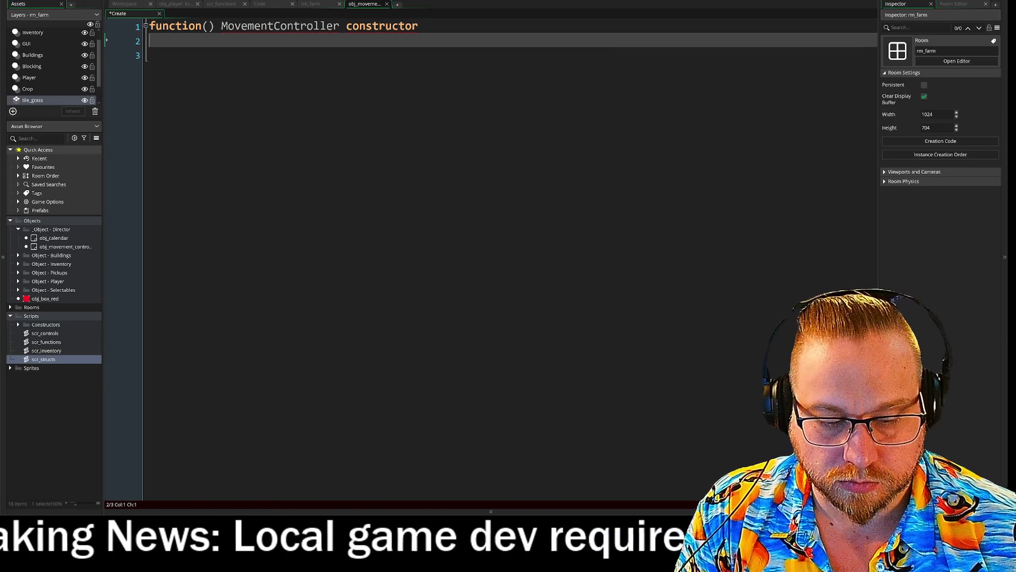
{"action": "type", "text": "{"}
{"action": "key", "text": "Return"}
{"action": "key", "text": "Return"}
{"action": "type", "text": "}"}
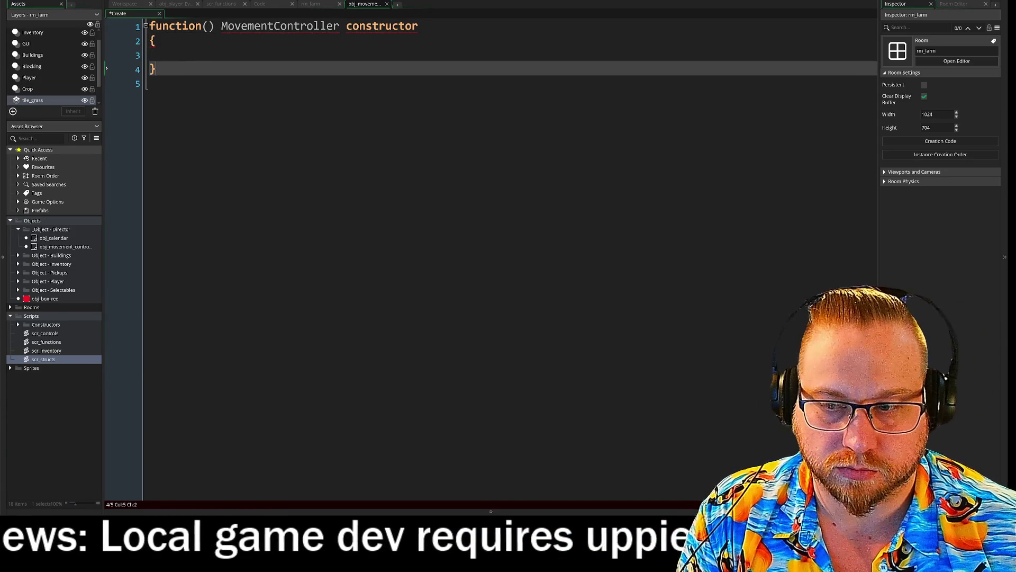
{"action": "key", "text": "Return"}
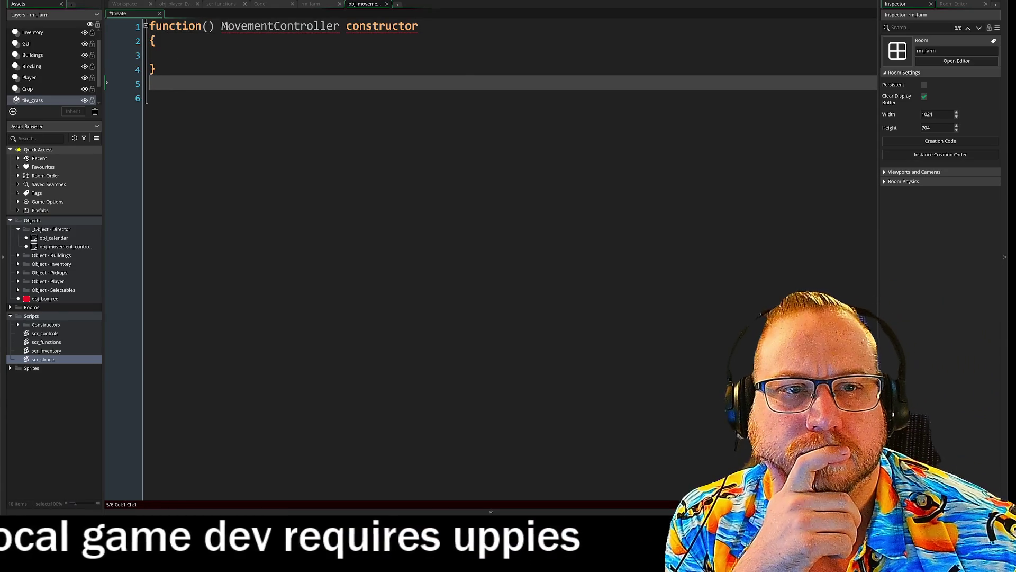
{"action": "left_click", "coordinate": [221, 5]}
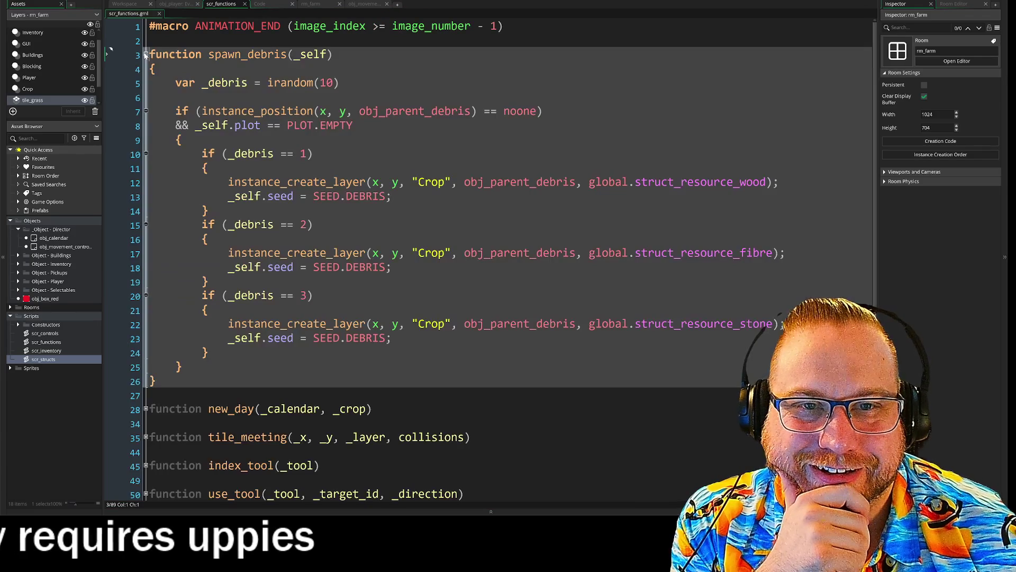
Review the spawn_debris function, obj_player Step code and scr_classes constructors.
{"action": "left_click", "coordinate": [147, 55]}
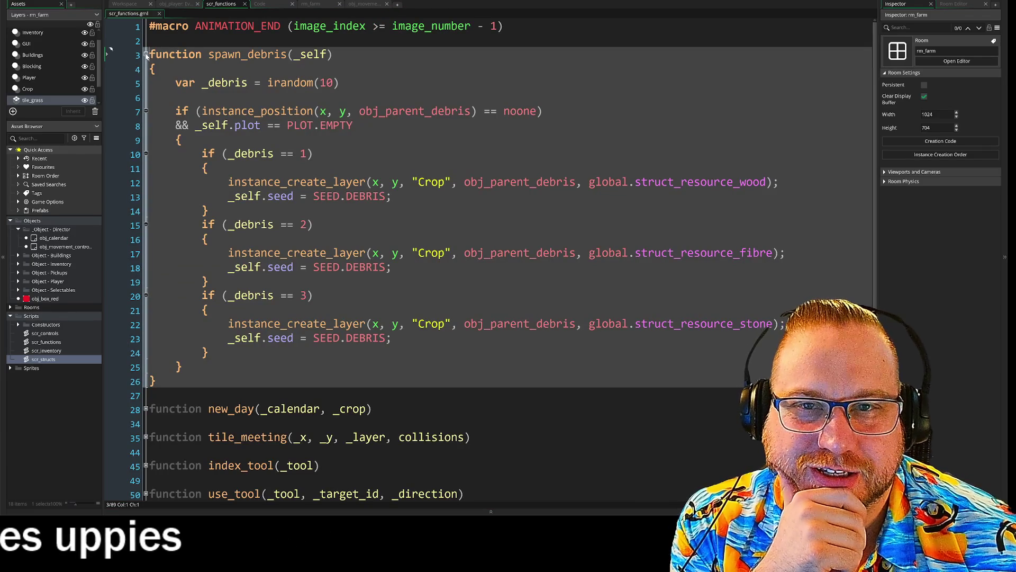
{"action": "left_click", "coordinate": [146, 55]}
{"action": "left_click", "coordinate": [174, 5]}
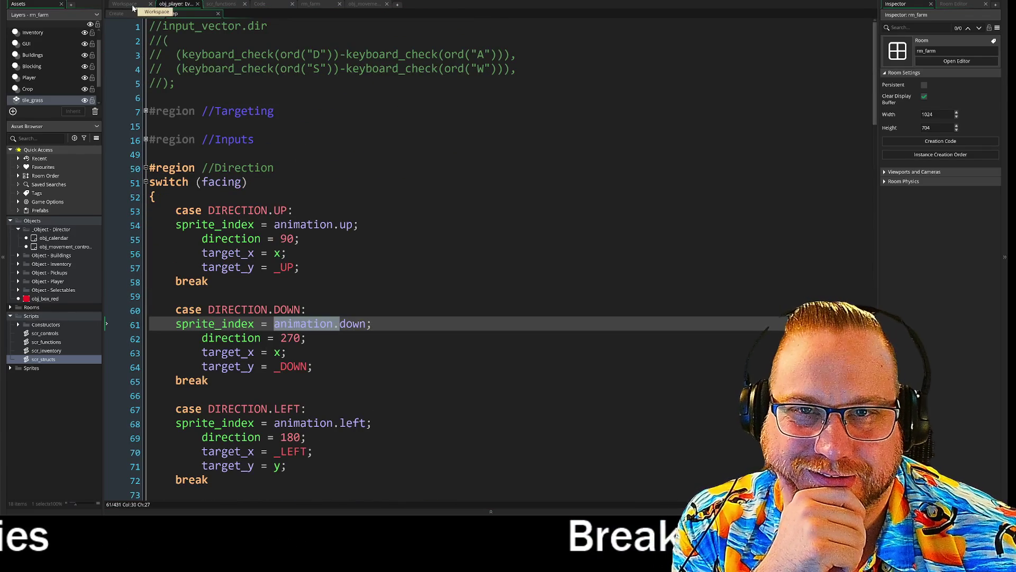
{"action": "left_click", "coordinate": [135, 5]}
{"action": "left_click", "coordinate": [175, 4]}
{"action": "left_click", "coordinate": [262, 4]}
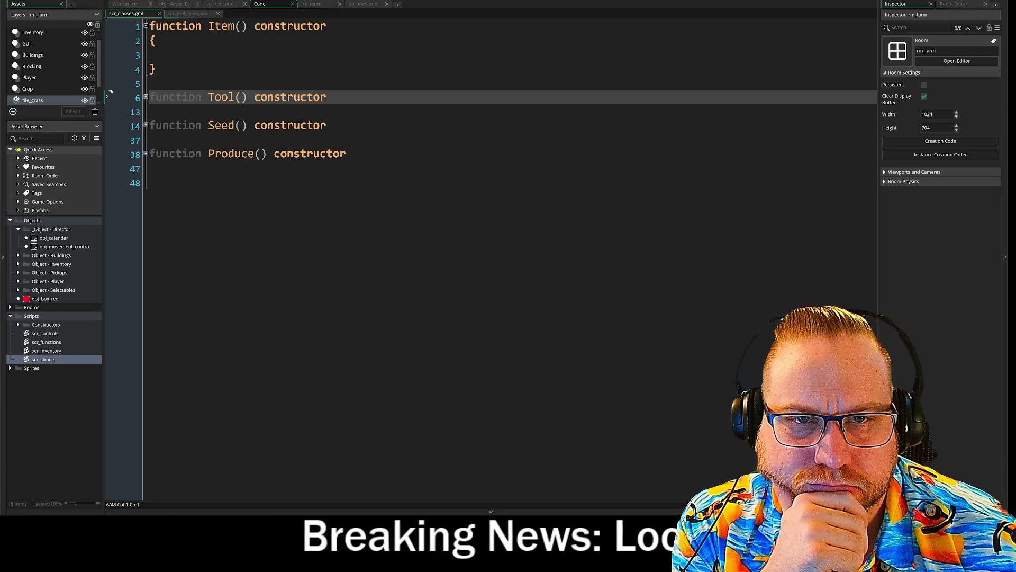
{"action": "left_click", "coordinate": [371, 4]}
Move the parentheses so the header reads function MovementController() constructor.
{"action": "left_click", "coordinate": [202, 26]}
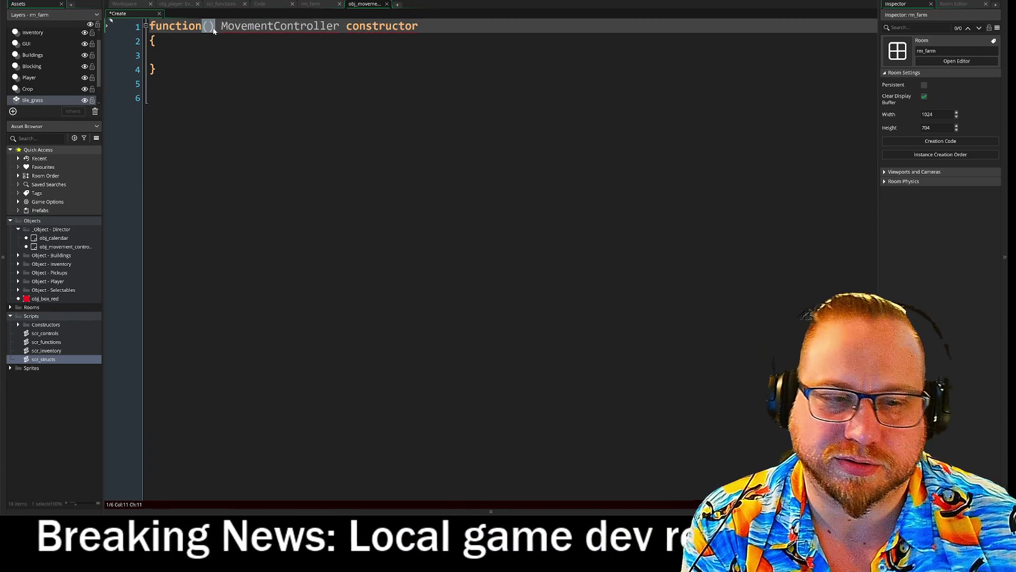
{"action": "key", "text": "BackSpace"}
{"action": "key", "text": "ctrl+Right"}
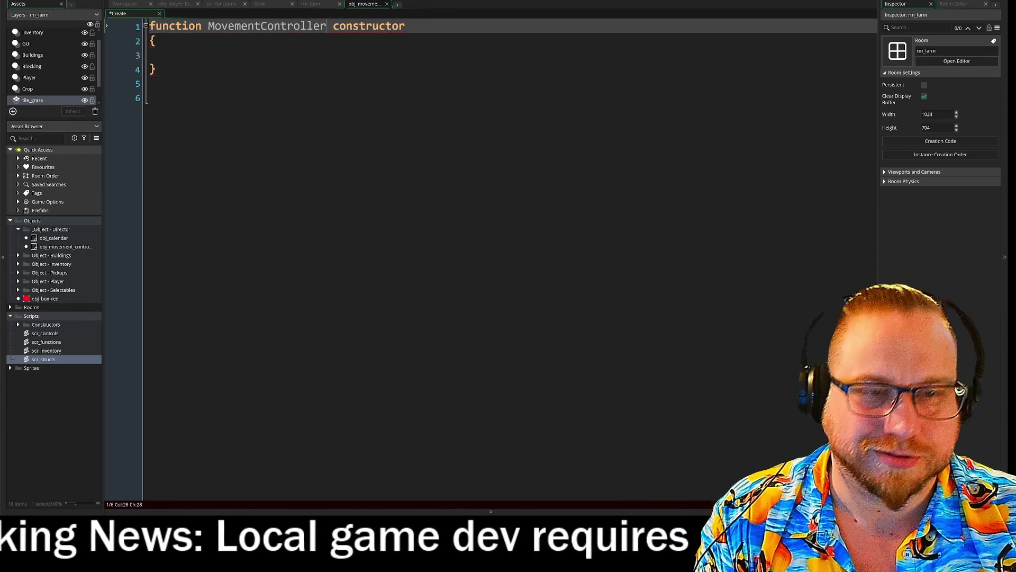
{"action": "type", "text": "()"}
{"action": "left_click", "coordinate": [154, 98]}
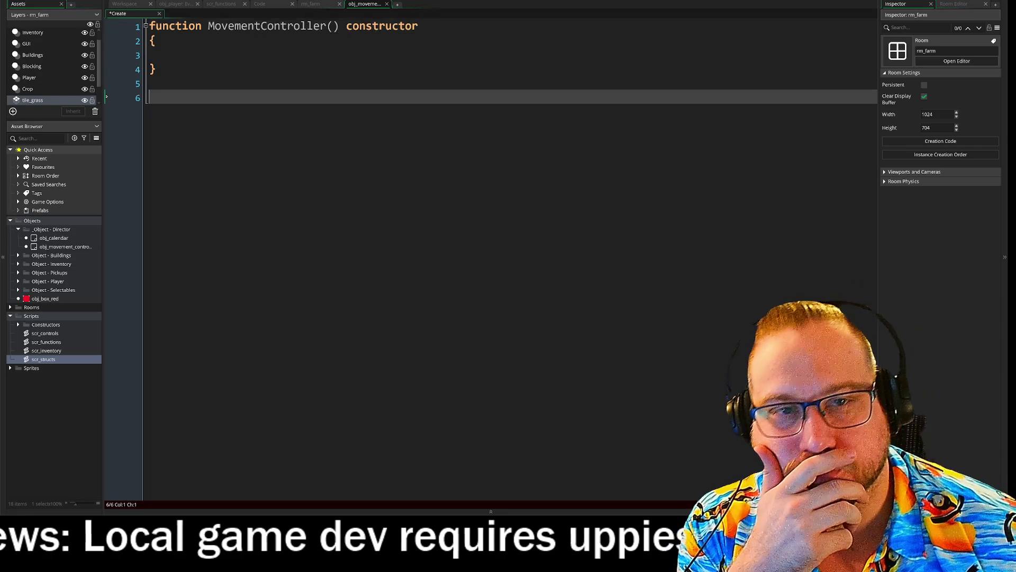
{"action": "left_click", "coordinate": [175, 55]}
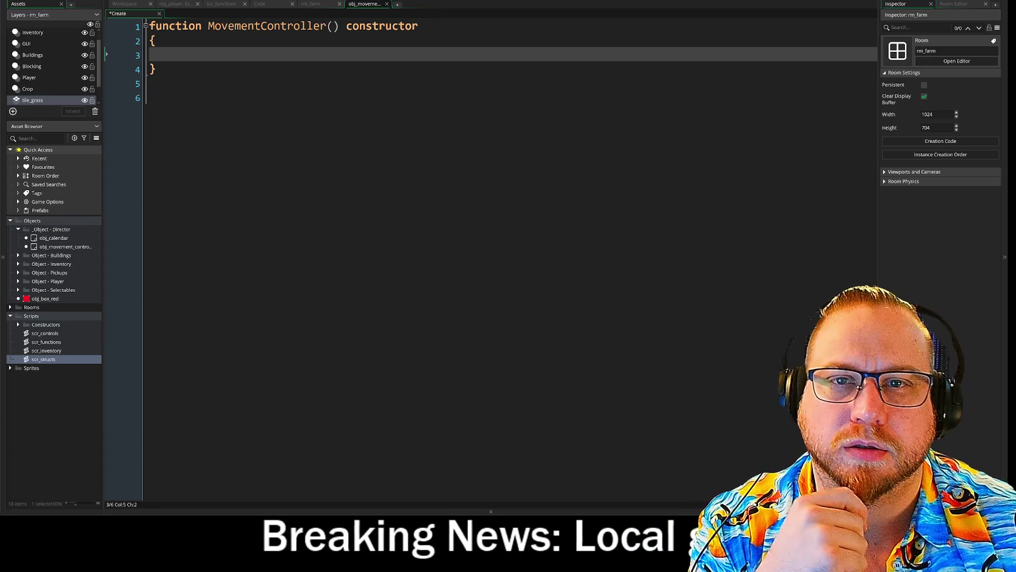
Switch from the Create code to the Workspace view.
{"action": "left_click", "coordinate": [122, 6]}
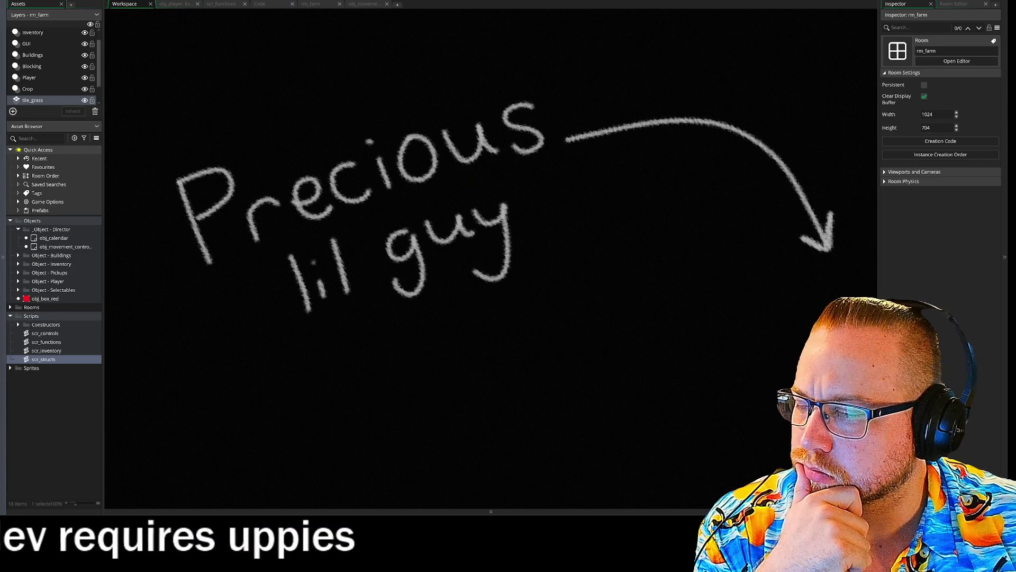
Reopen the obj_movement_controller Create event showing the empty MovementController constructor.
{"action": "left_click", "coordinate": [370, 6]}
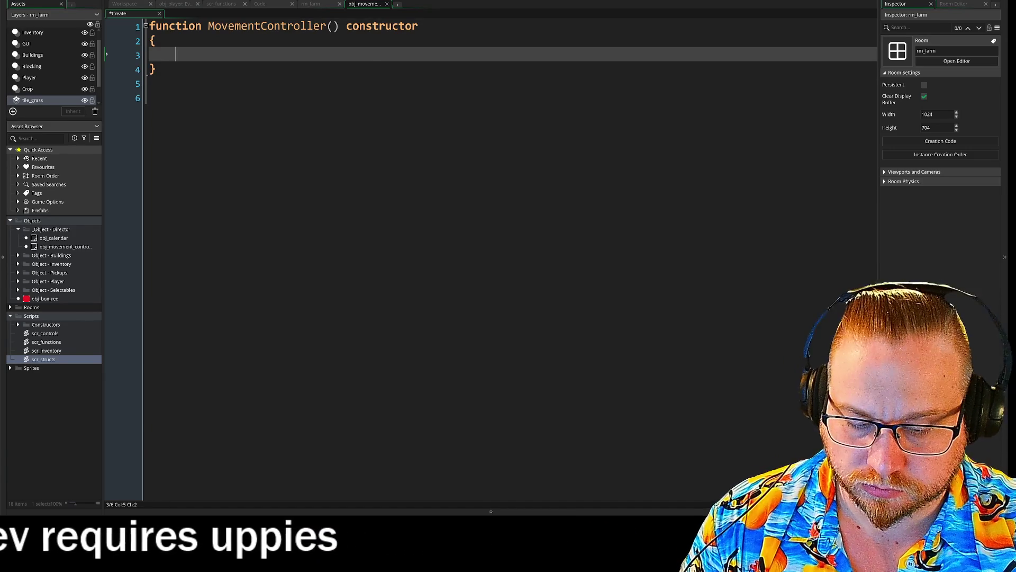
{"action": "type", "text": "move"}
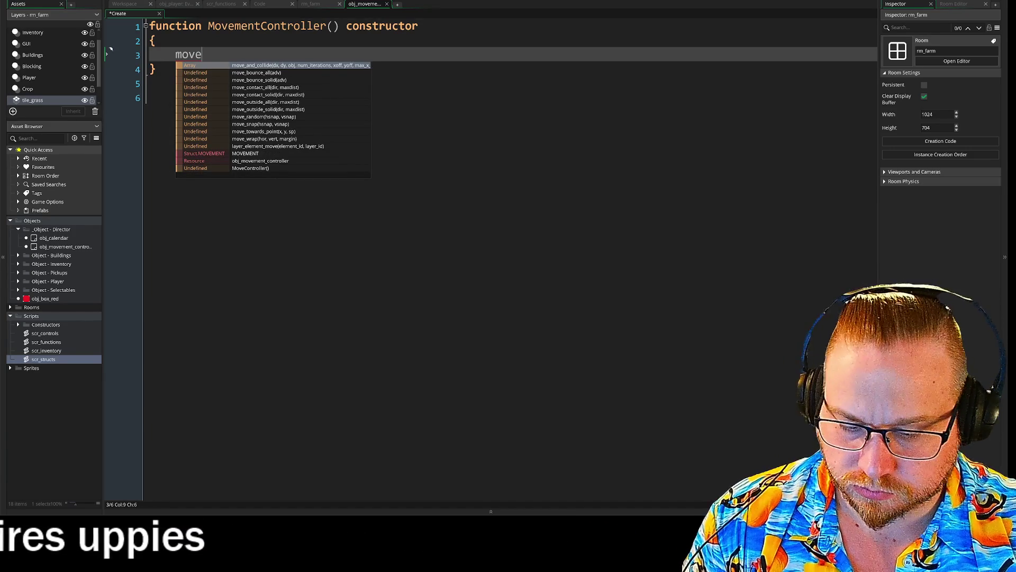
{"action": "type", "text": "Speed = 1;"}
{"action": "key", "text": "Return"}
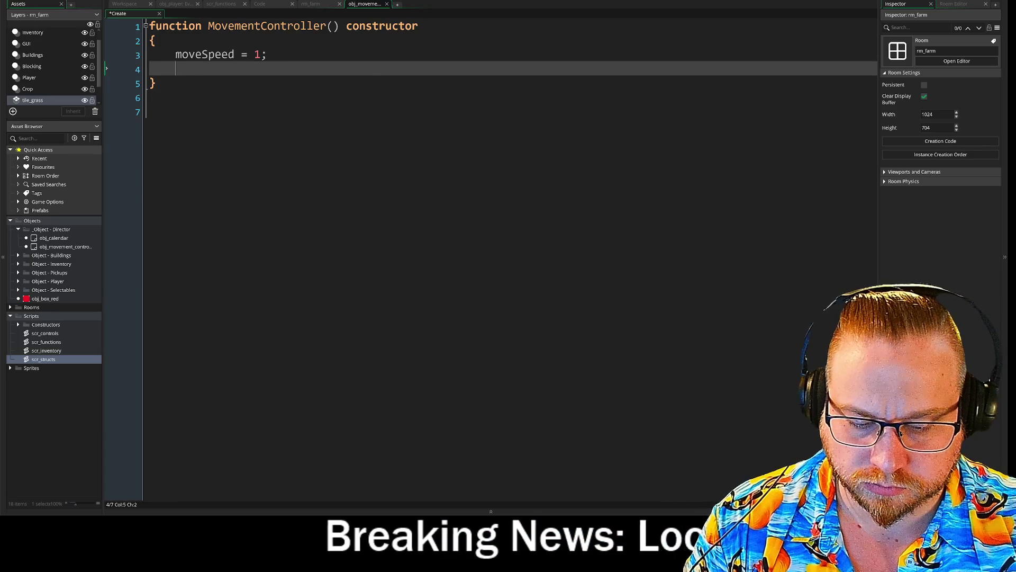
{"action": "type", "text": "Direction"}
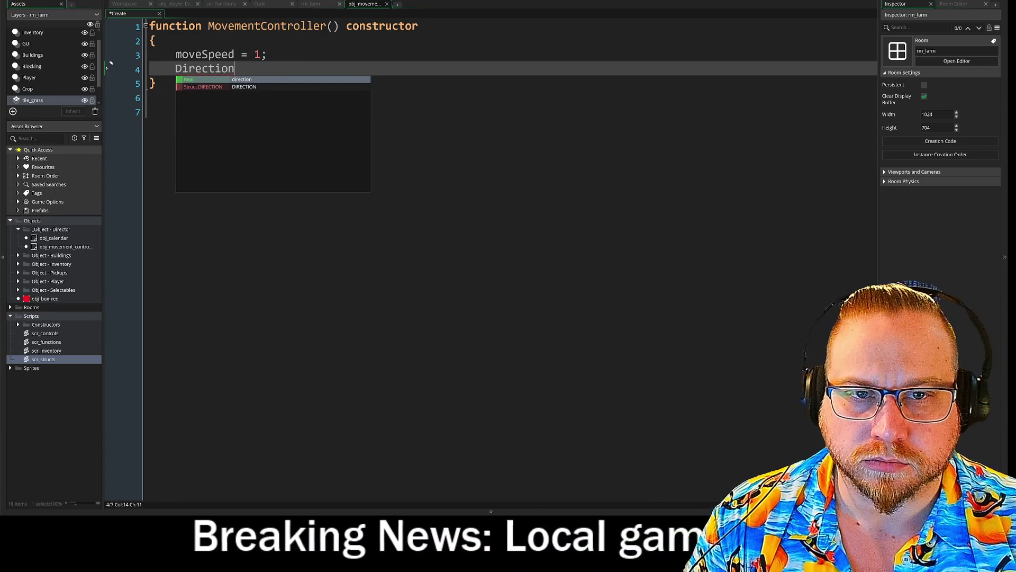
{"action": "key", "text": "BackSpace"}
{"action": "key", "text": "BackSpace"}
{"action": "key", "text": "BackSpace"}
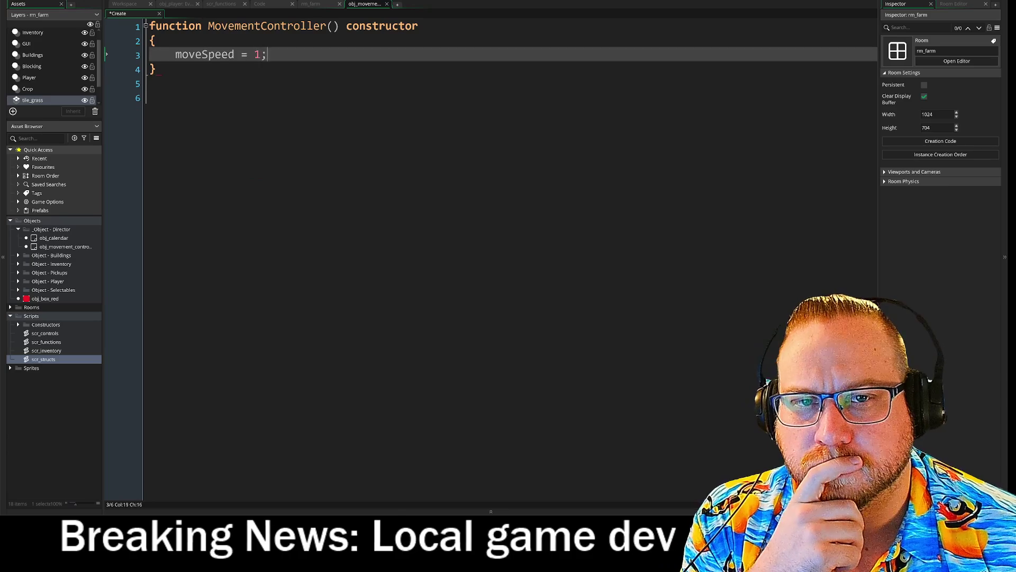
{"action": "key", "text": "BackSpace"}
{"action": "key", "text": "BackSpace"}
{"action": "key", "text": "BackSpace"}
Add the comment //Set base movespeed of object inside the constructor body.
{"action": "type", "text": "//"}
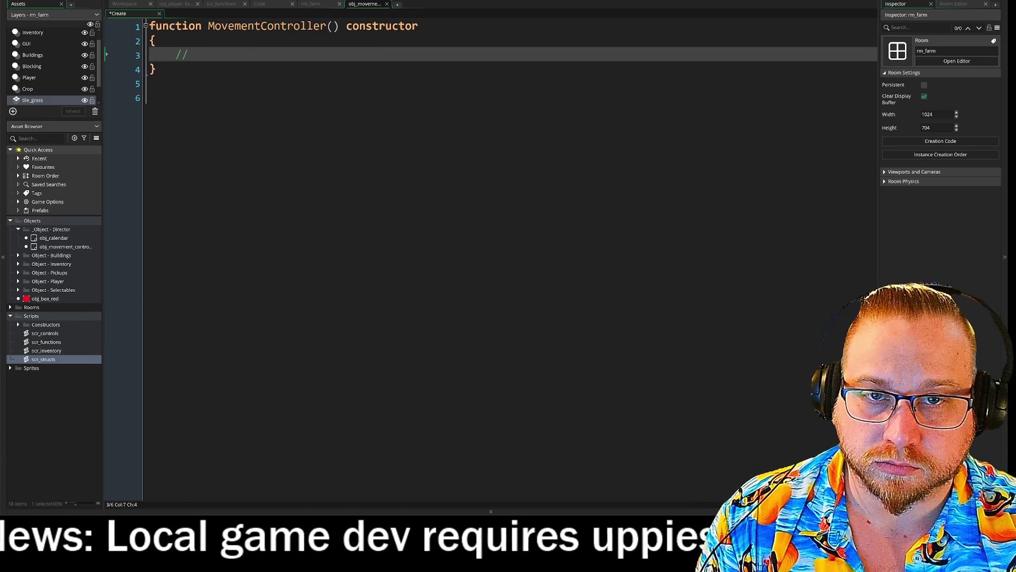
{"action": "type", "text": "Set "}
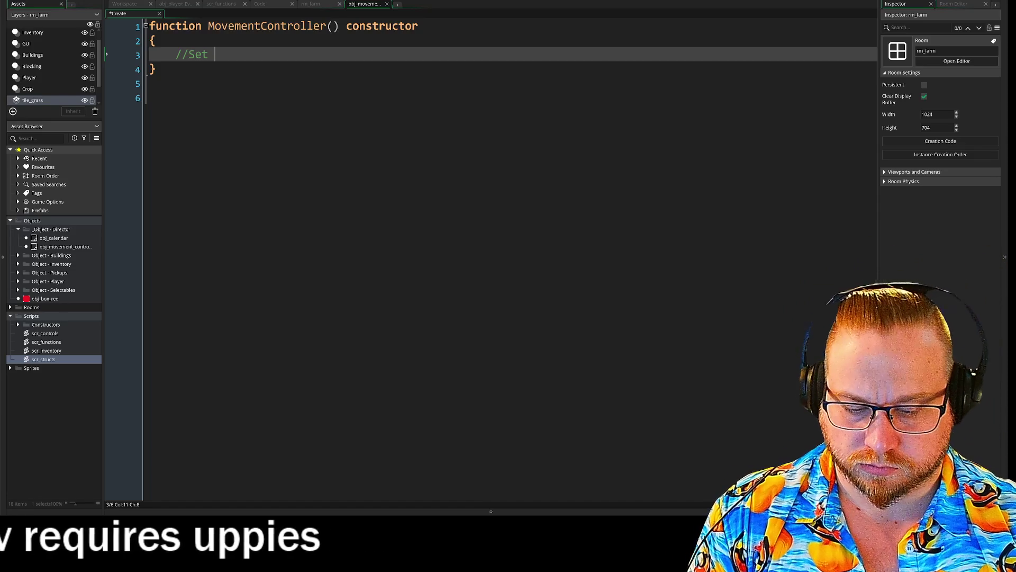
{"action": "type", "text": "base movespeed"}
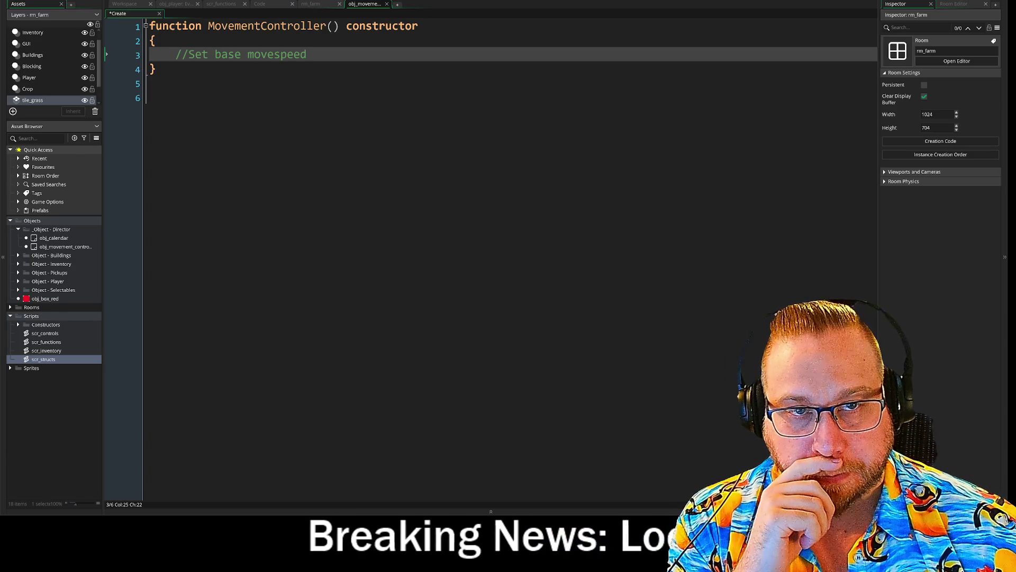
{"action": "type", "text": " of "}
{"action": "type", "text": "playe"}
{"action": "key", "text": "BackSpace"}
{"action": "key", "text": "BackSpace"}
{"action": "key", "text": "BackSpace"}
{"action": "type", "text": "object"}
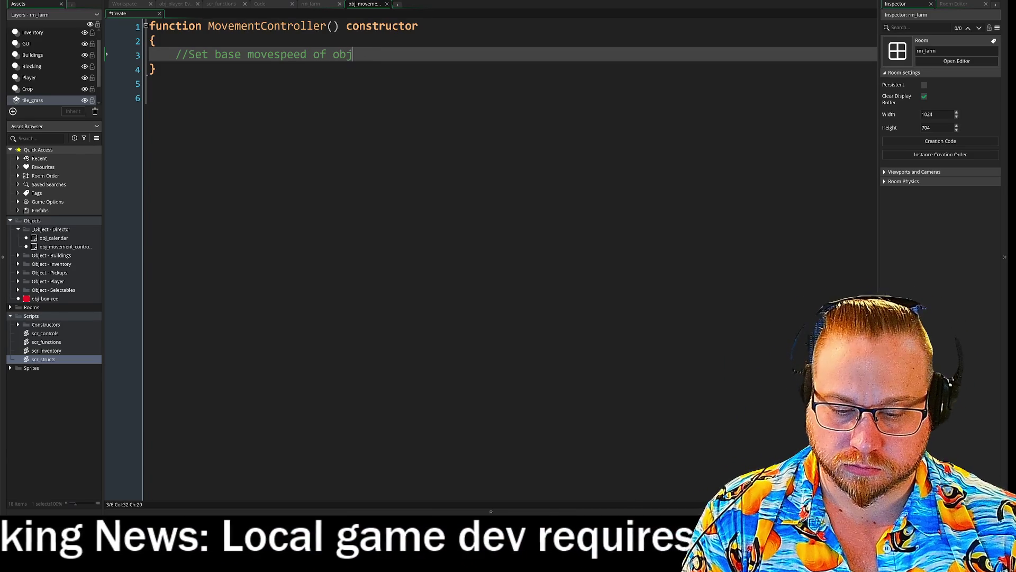
{"action": "key", "text": "Return"}
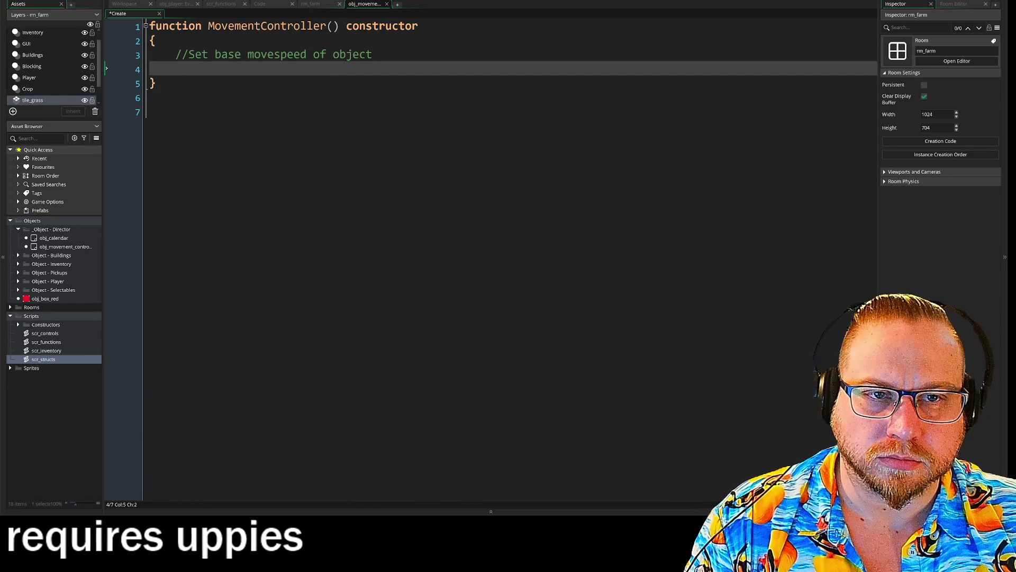
Add the comment //Get input Vector below the movespeed comment.
{"action": "key", "text": "Return"}
{"action": "type", "text": "/"}
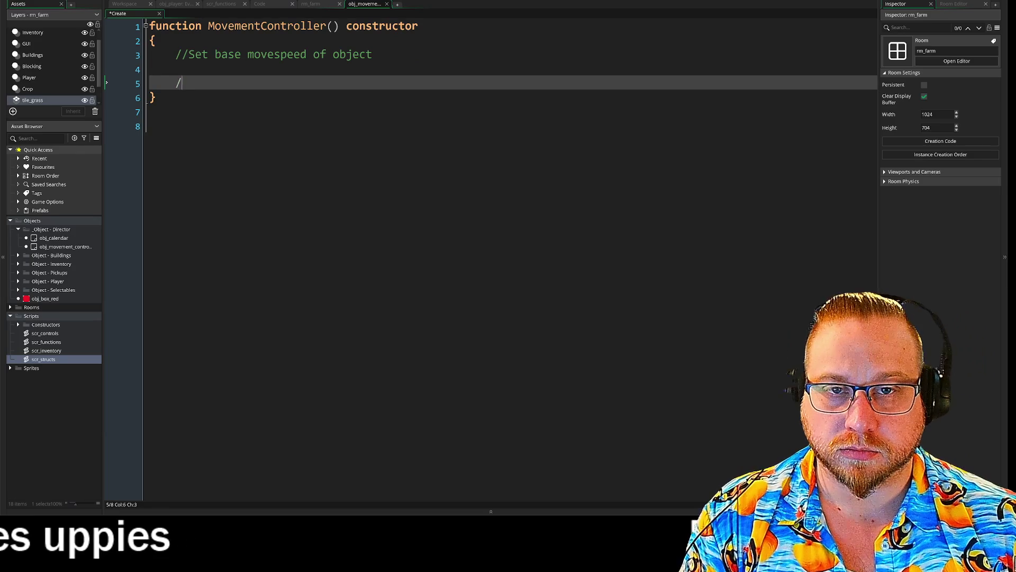
{"action": "type", "text": "/Set direction"}
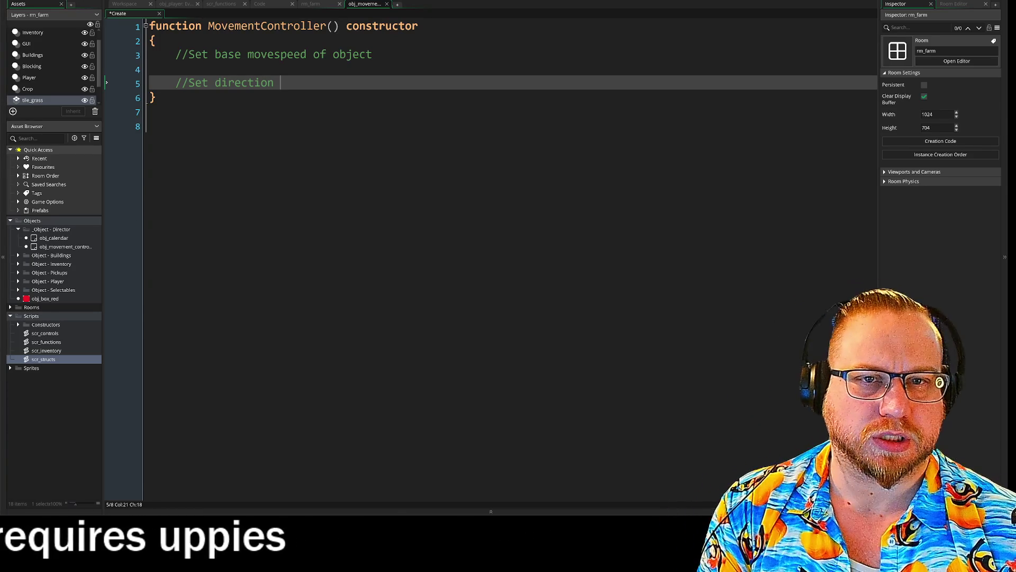
{"action": "key", "text": "BackSpace"}
{"action": "key", "text": "BackSpace"}
{"action": "key", "text": "BackSpace"}
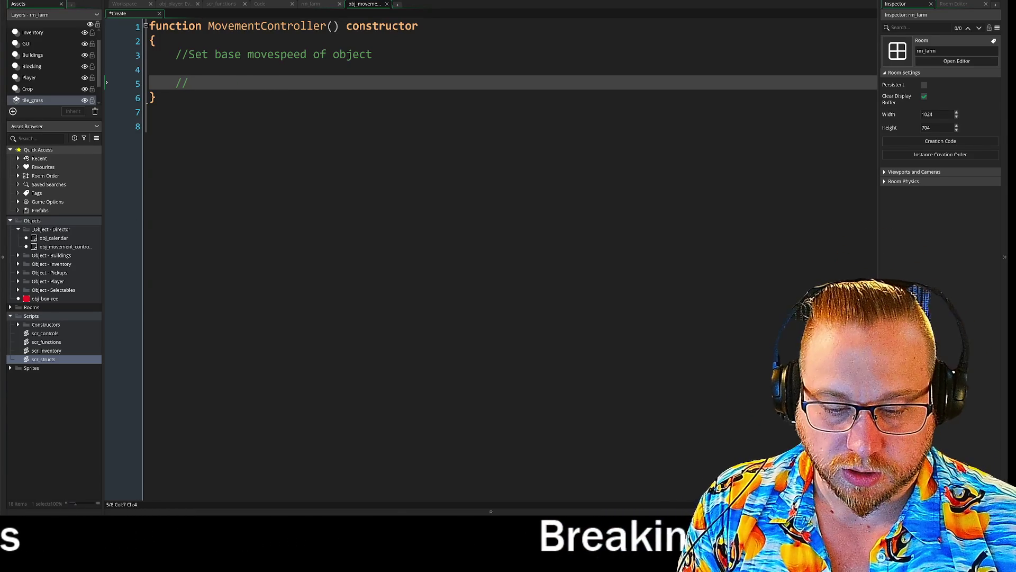
{"action": "type", "text": "Get inp"}
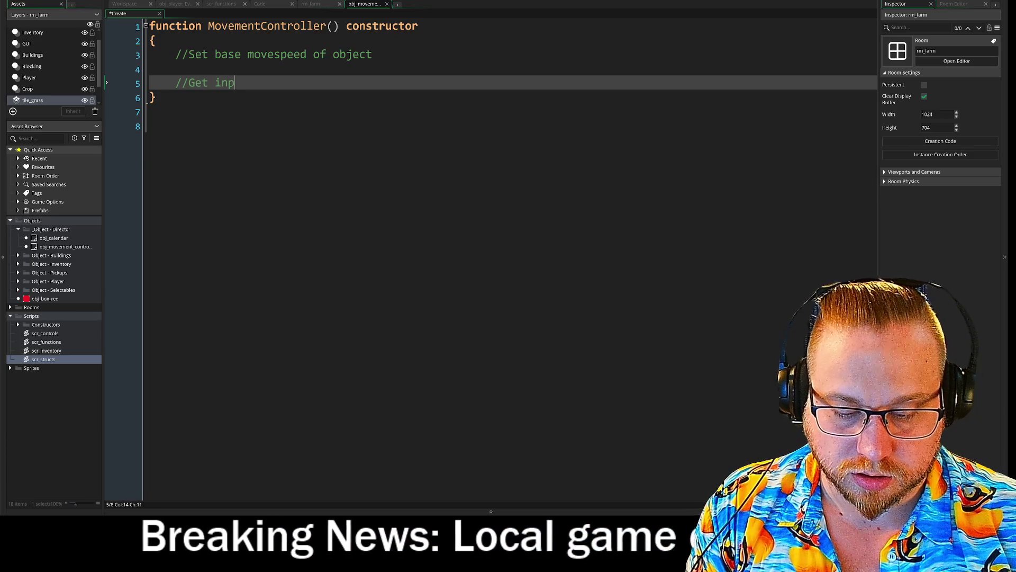
{"action": "type", "text": "uts"}
{"action": "key", "text": "BackSpace"}
{"action": "type", "text": "Vector"}
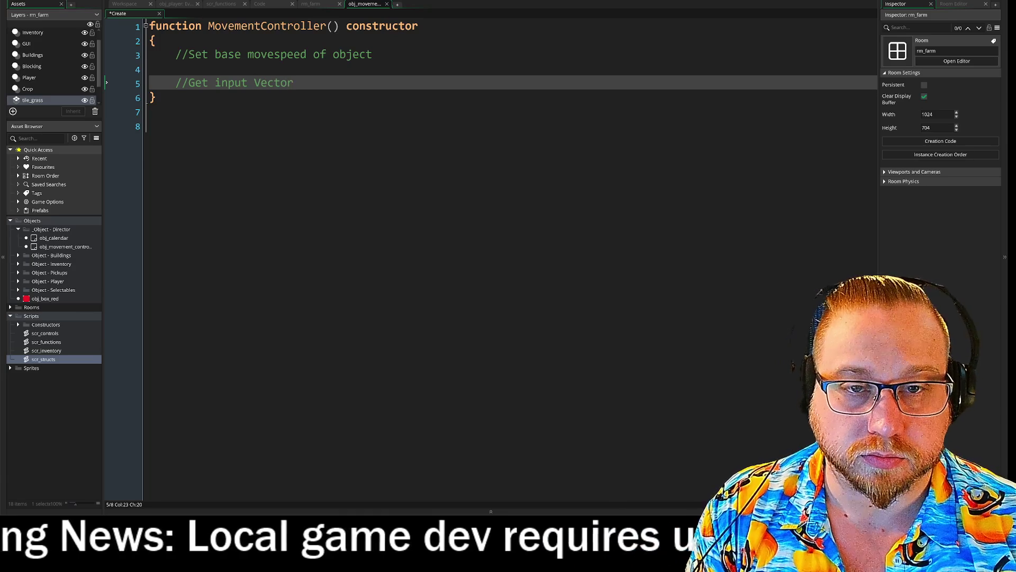
{"action": "key", "text": "Return"}
{"action": "key", "text": "Return"}
Add the comment //Set direction from inputs followed by blank lines.
{"action": "type", "text": "//Set direct"}
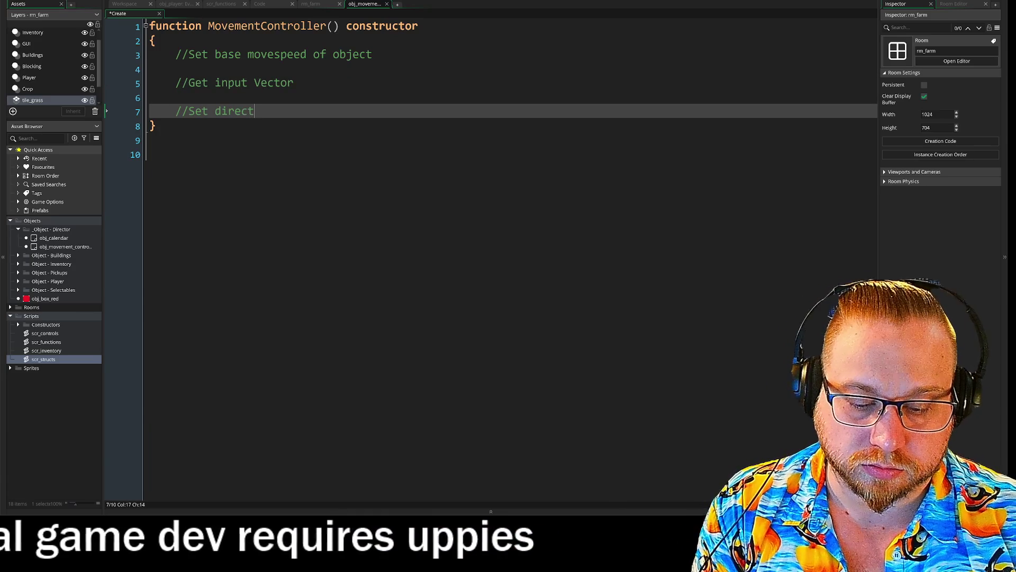
{"action": "type", "text": "ion from "}
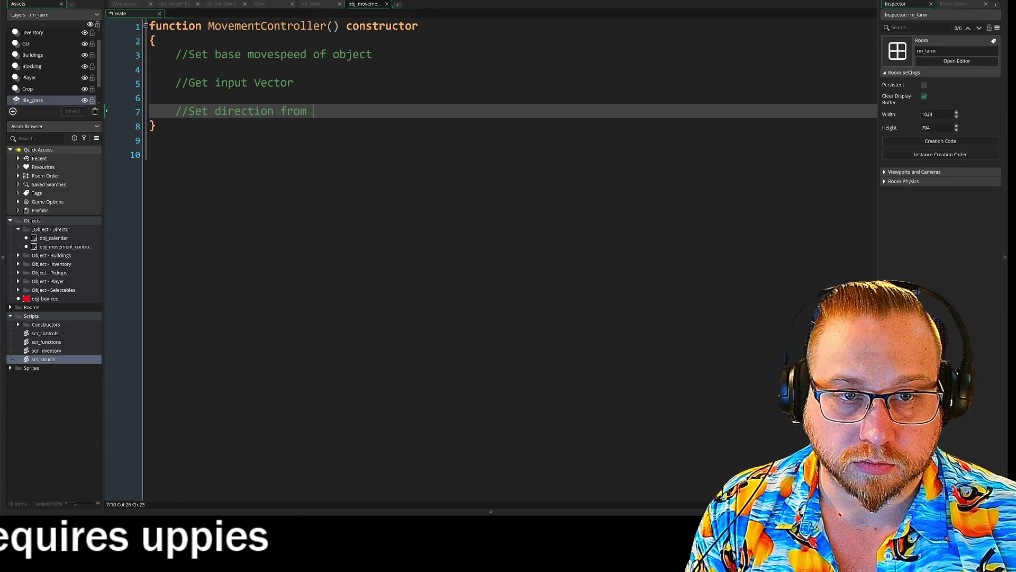
{"action": "type", "text": " inputs"}
{"action": "key", "text": "Return"}
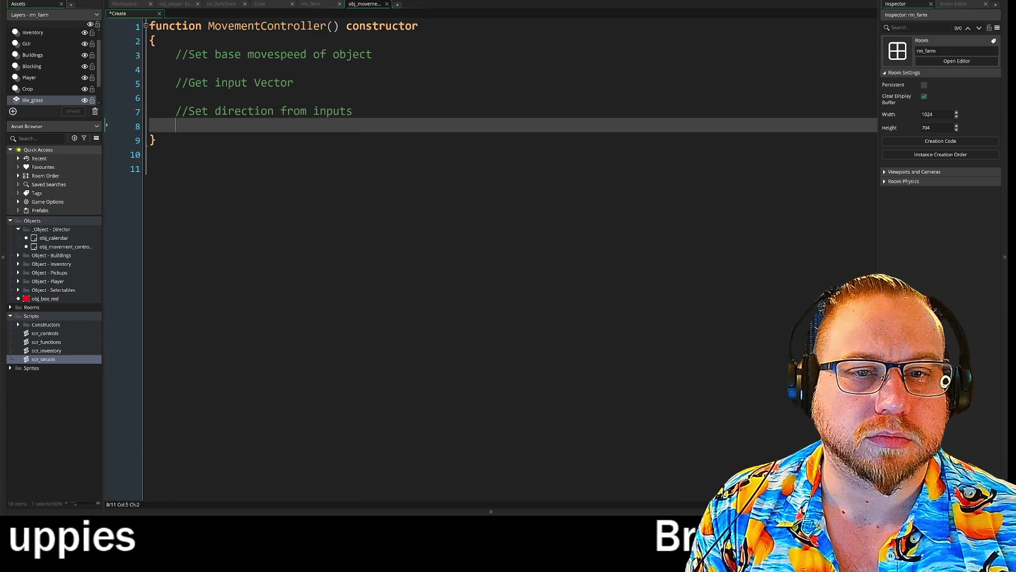
{"action": "key", "text": "Return"}
Type // to start a fourth comment beneath //Set direction from inputs.
{"action": "type", "text": "//"}
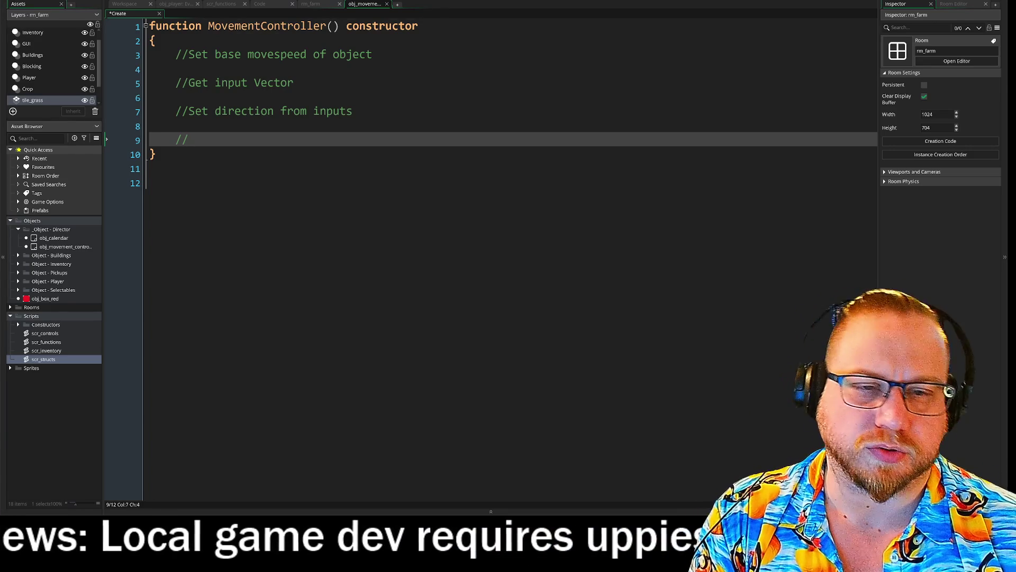
Complete the fourth comment as //Play sound from underfoot and open a new line below it.
{"action": "type", "text": "Set"}
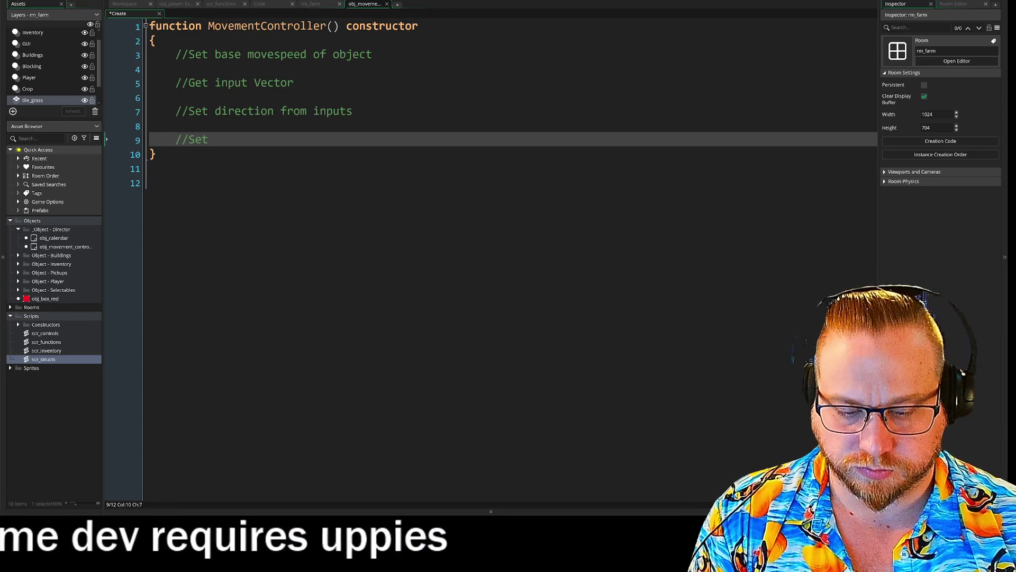
{"action": "key", "text": "BackSpace"}
{"action": "key", "text": "BackSpace"}
{"action": "key", "text": "BackSpace"}
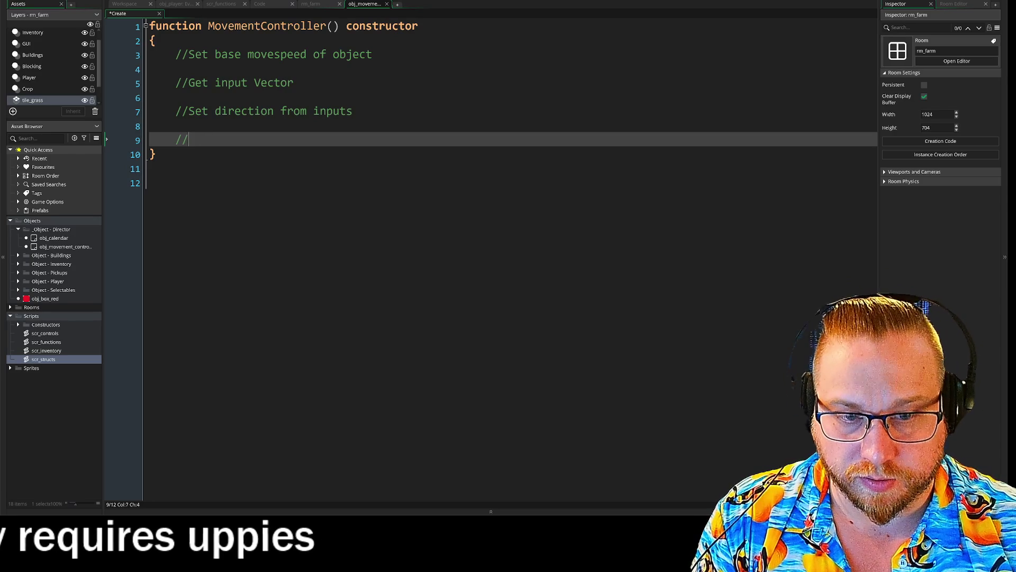
{"action": "type", "text": "Play soubnd"}
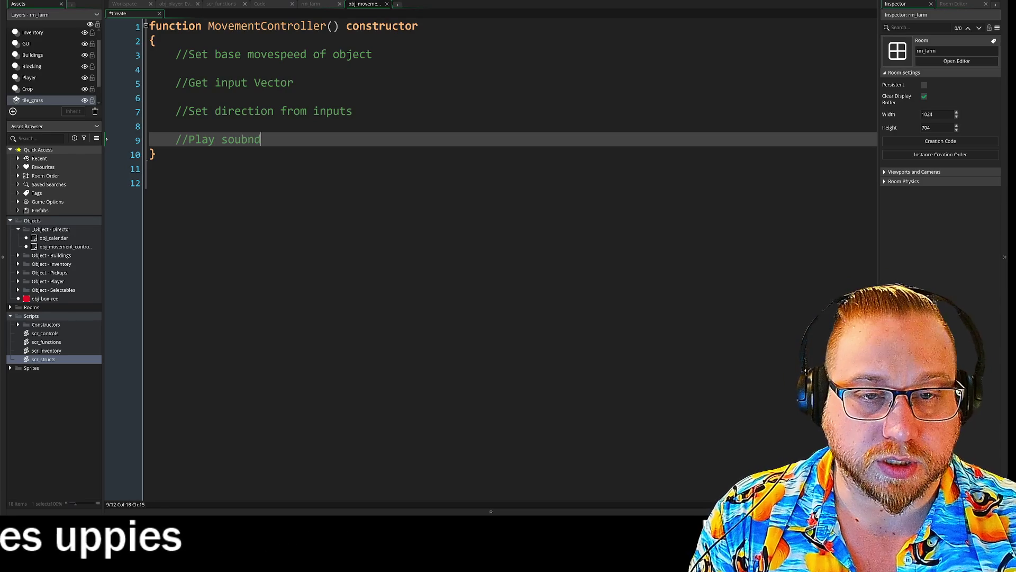
{"action": "key", "text": "BackSpace"}
{"action": "key", "text": "BackSpace"}
{"action": "key", "text": "BackSpace"}
{"action": "type", "text": "nd "}
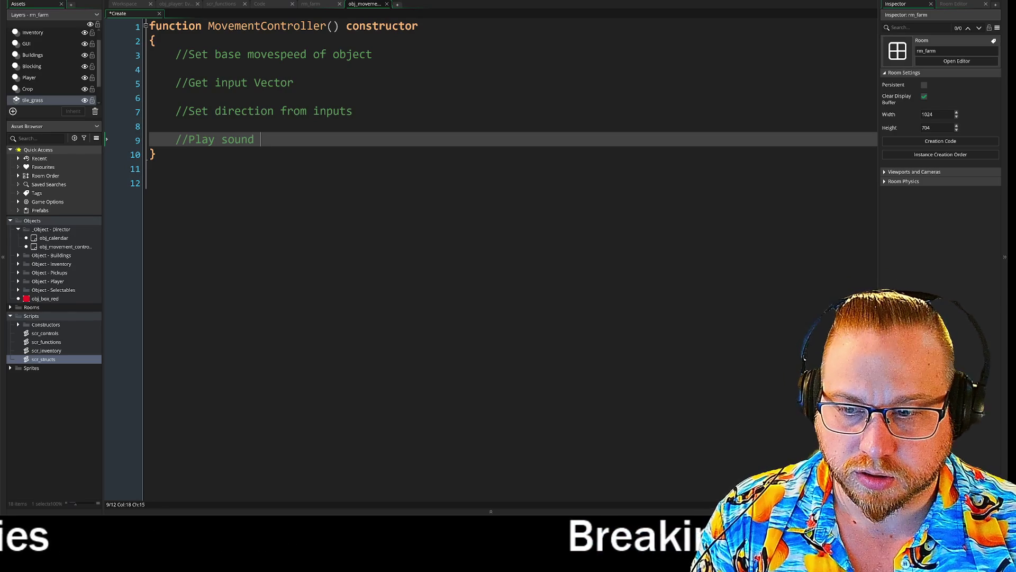
{"action": "type", "text": "from "}
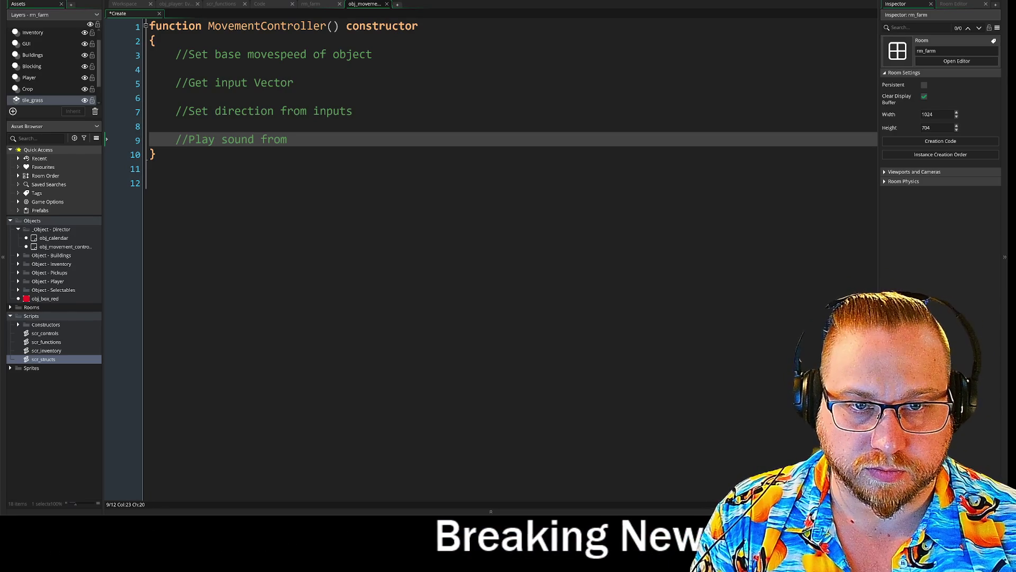
{"action": "type", "text": "und"}
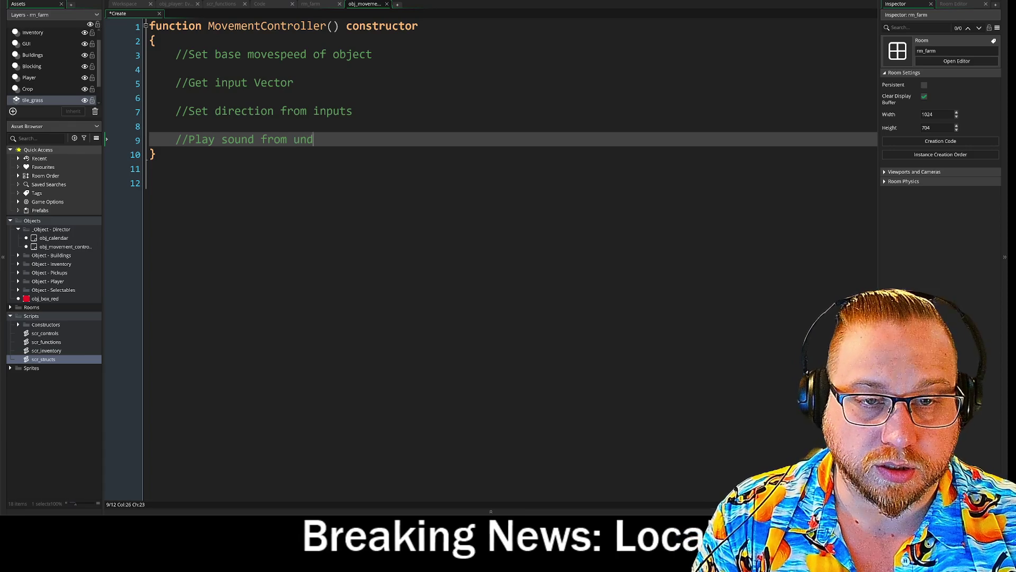
{"action": "type", "text": "erfoot"}
{"action": "key", "text": "Return"}
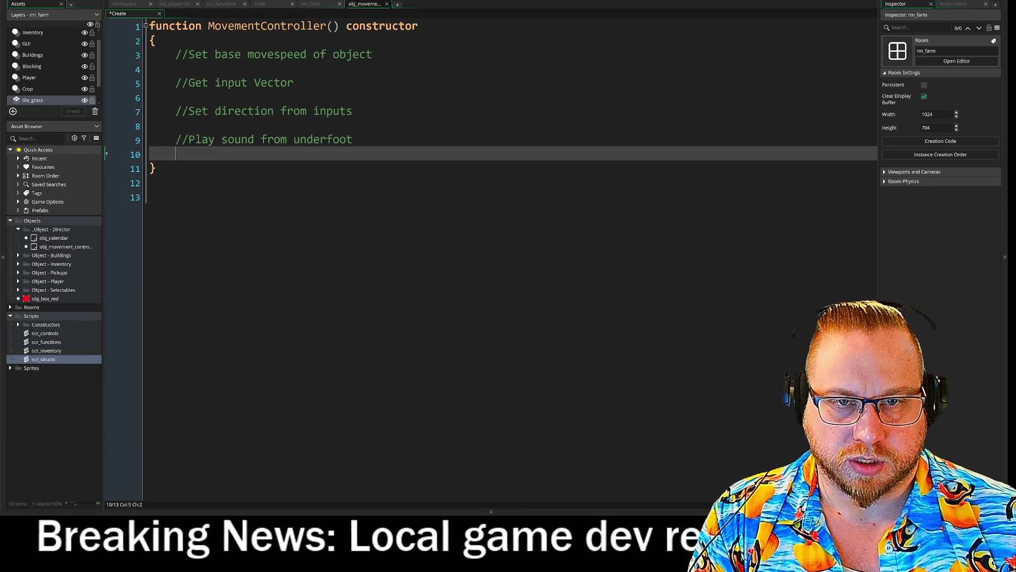
{"action": "key", "text": "Return"}
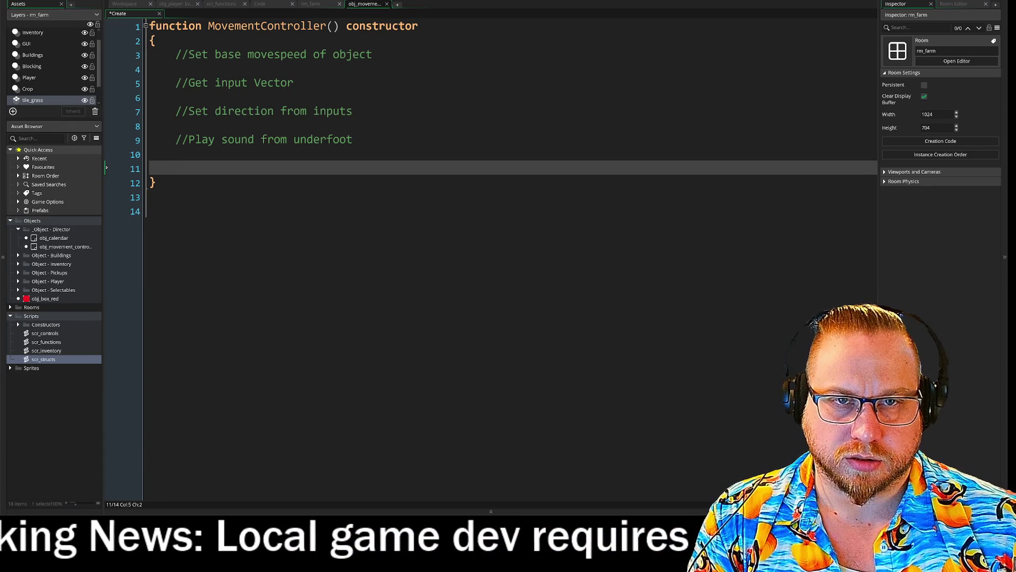
Add an indented //Set base Run speed comment under the movespeed comment.
{"action": "key", "text": "Up"}
{"action": "key", "text": "Up"}
{"action": "key", "text": "Up"}
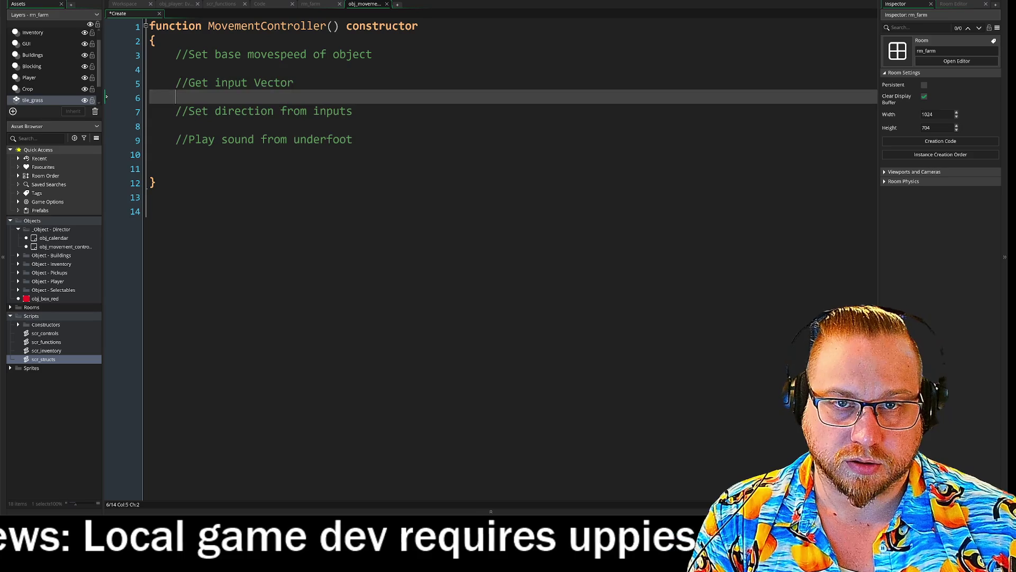
{"action": "type", "text": "//"}
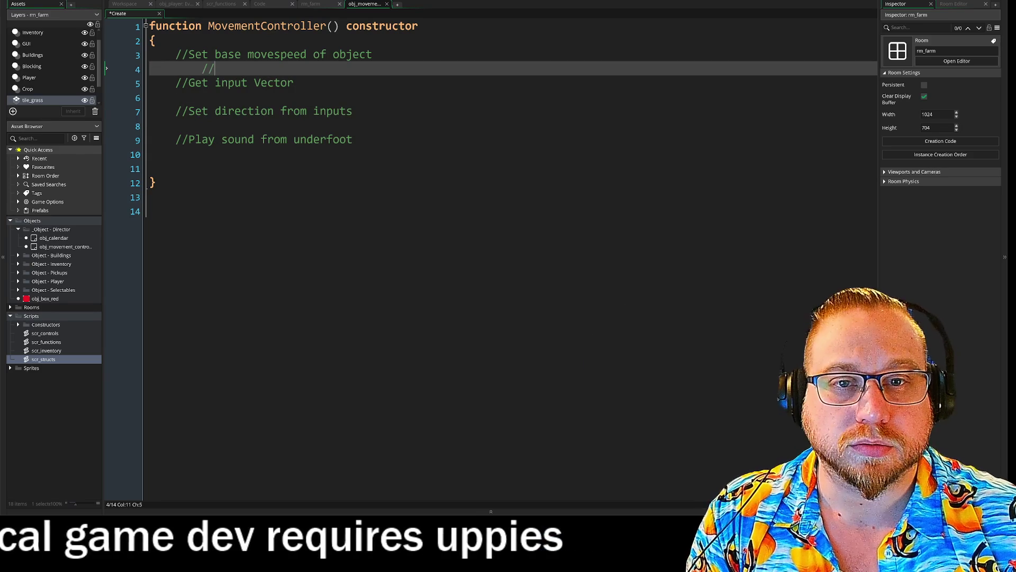
{"action": "type", "text": "Set Run s"}
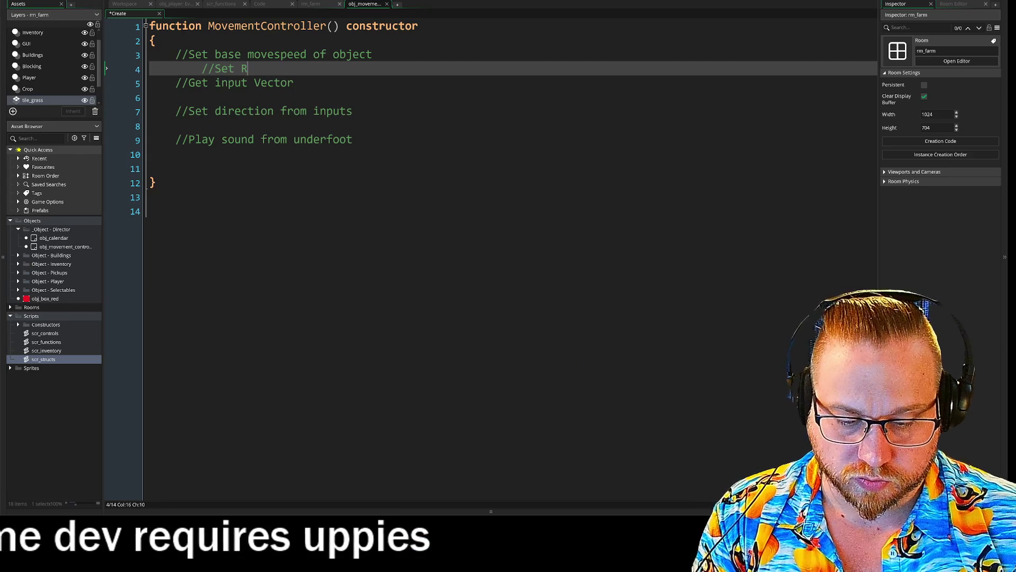
{"action": "type", "text": "peed"}
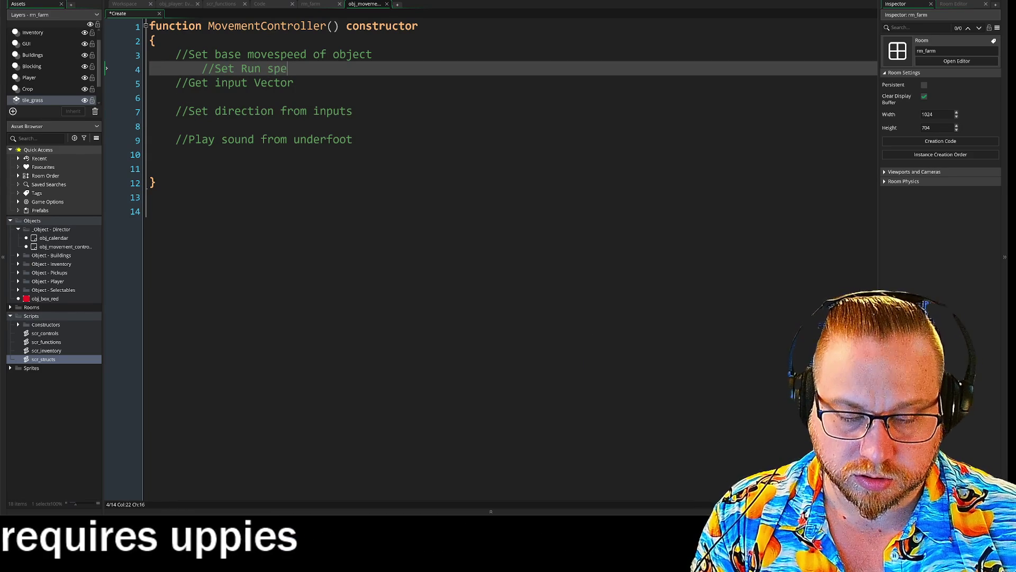
{"action": "key", "text": "Left"}
{"action": "key", "text": "Left"}
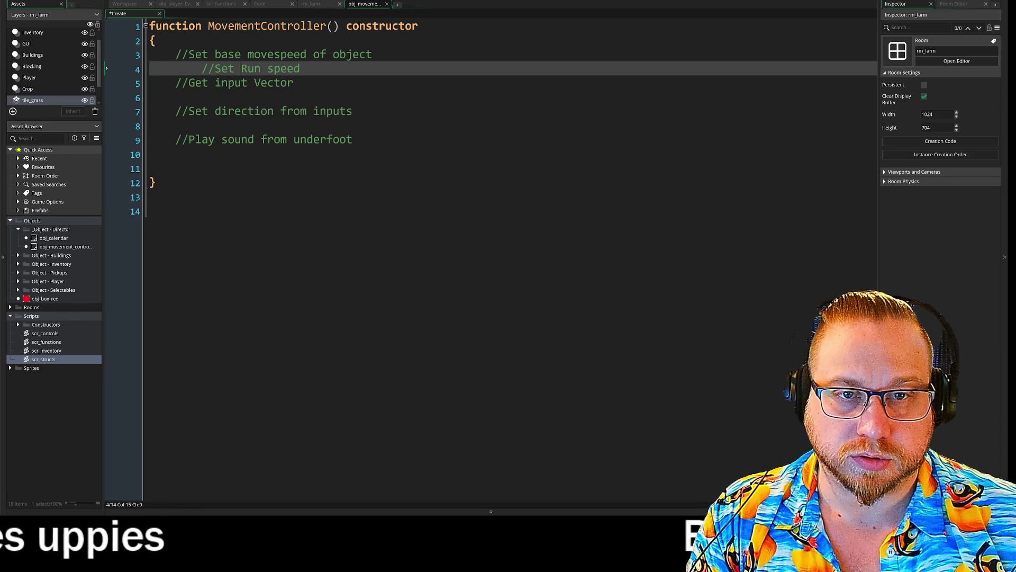
{"action": "type", "text": "base"}
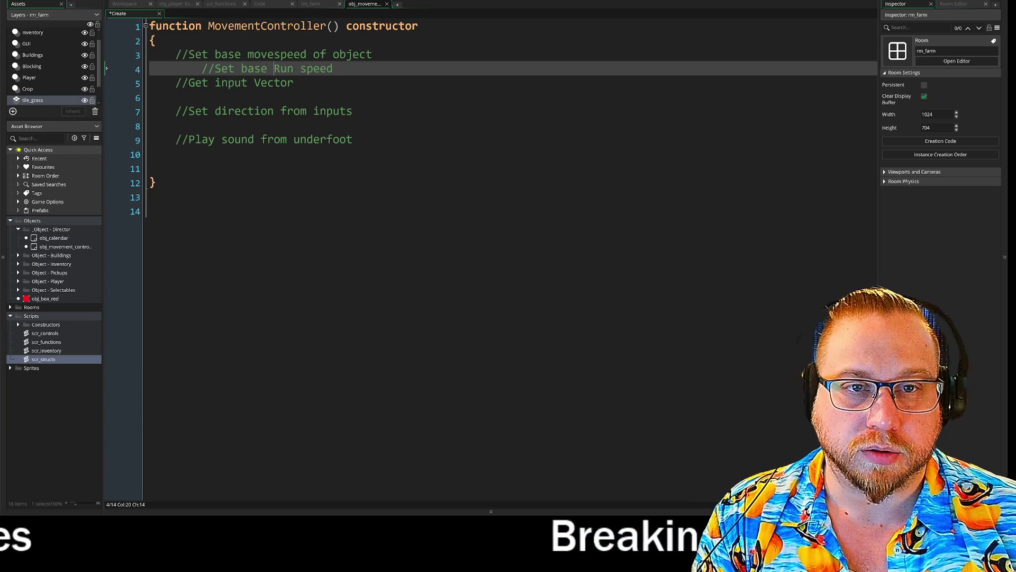
Reword the first comment to //Set base walk speed and add blank lines below.
{"action": "key", "text": "Up"}
{"action": "key", "text": "Right"}
{"action": "key", "text": "Right"}
{"action": "key", "text": "Right"}
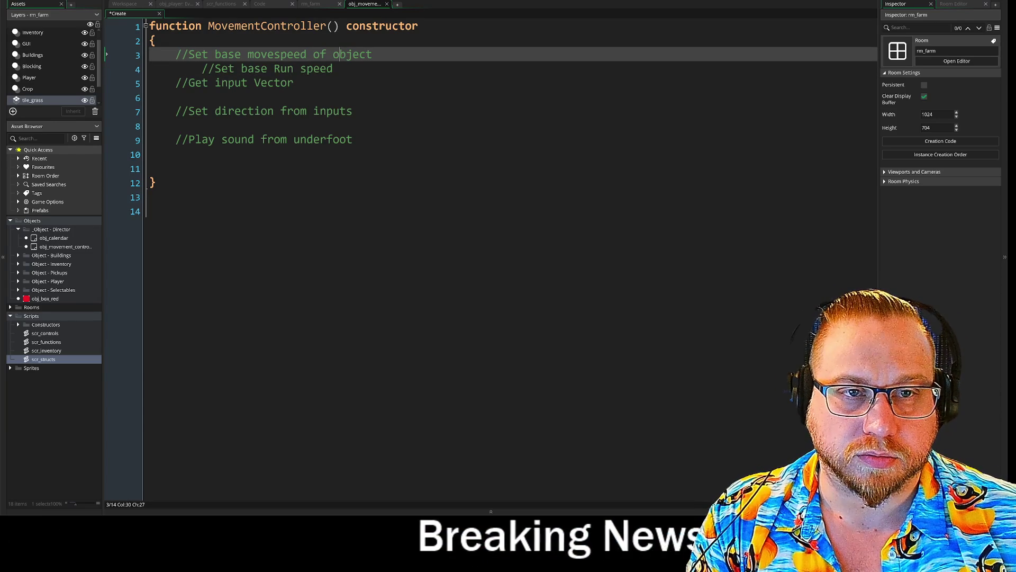
{"action": "key", "text": "End"}
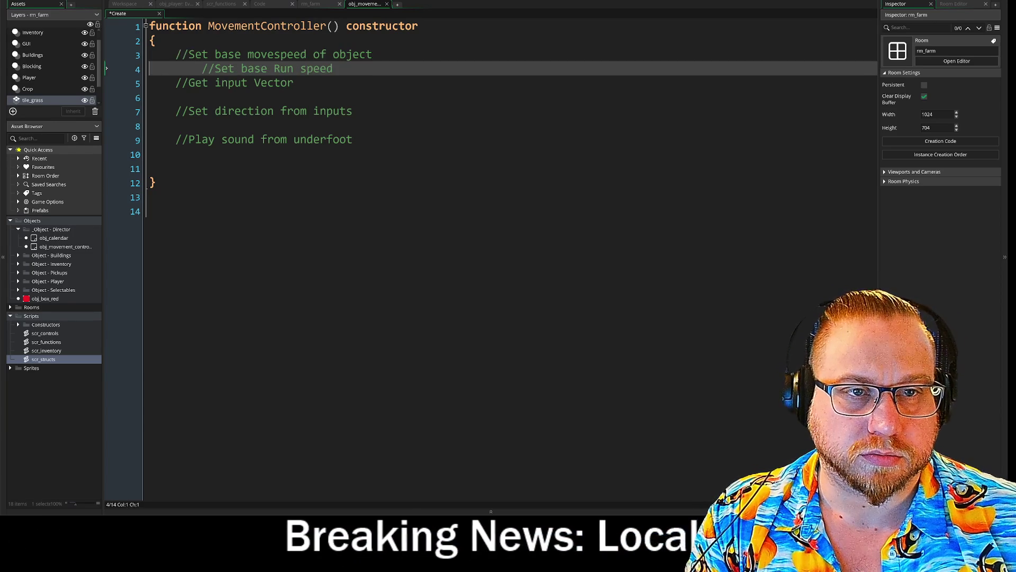
{"action": "key", "text": "BackSpace"}
{"action": "key", "text": "BackSpace"}
{"action": "key", "text": "BackSpace"}
{"action": "key", "text": "BackSpace"}
{"action": "key", "text": "BackSpace"}
{"action": "key", "text": "BackSpace"}
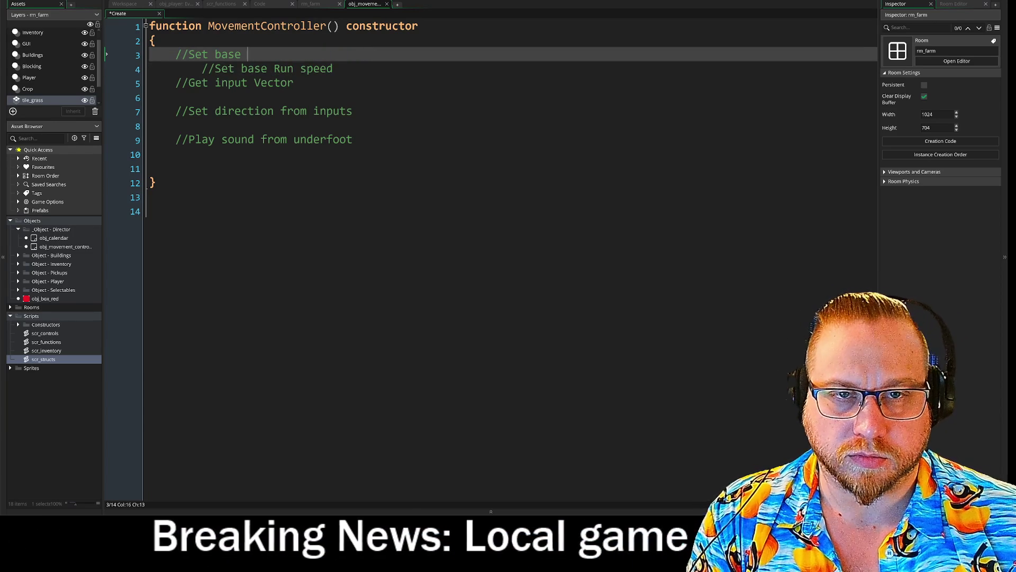
{"action": "type", "text": "walk speed"}
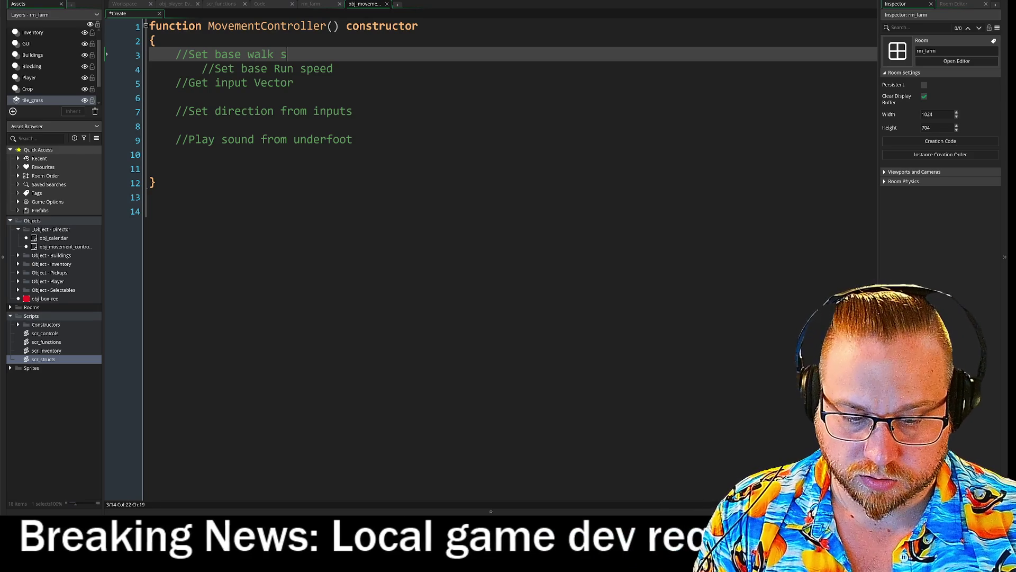
{"action": "key", "text": "Down"}
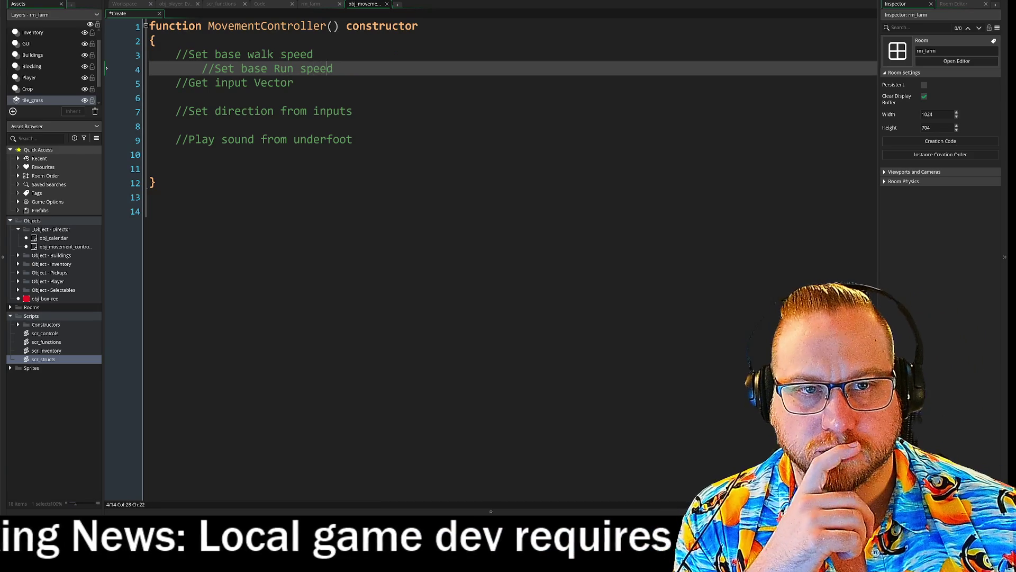
{"action": "key", "text": "End"}
{"action": "key", "text": "Return"}
{"action": "key", "text": "Return"}
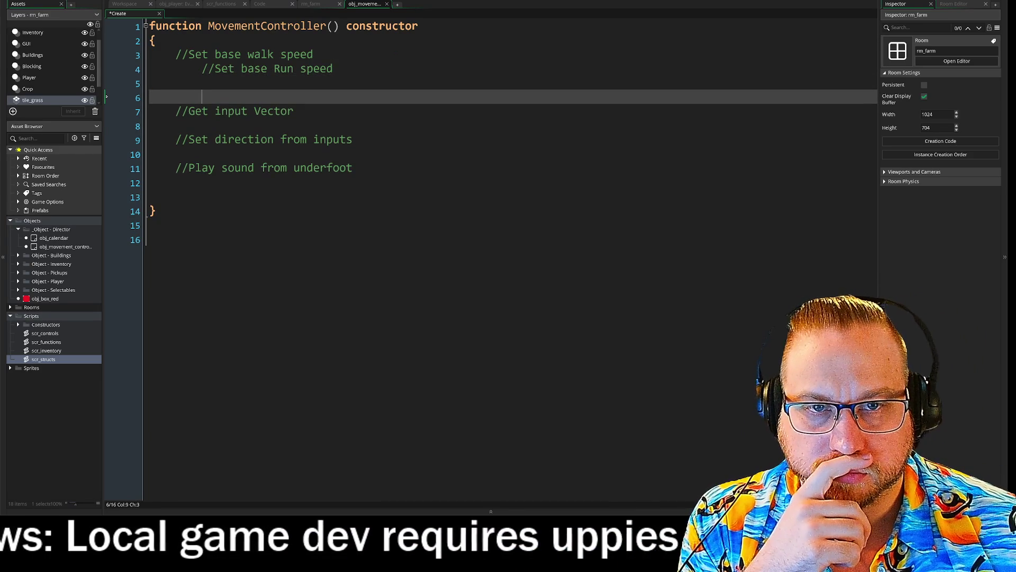
Copy the 'Play sound from underfoot' comment onto the empty line below the speed comments.
{"action": "key", "text": "Return"}
{"action": "key", "text": "Up"}
{"action": "key", "text": "Up"}
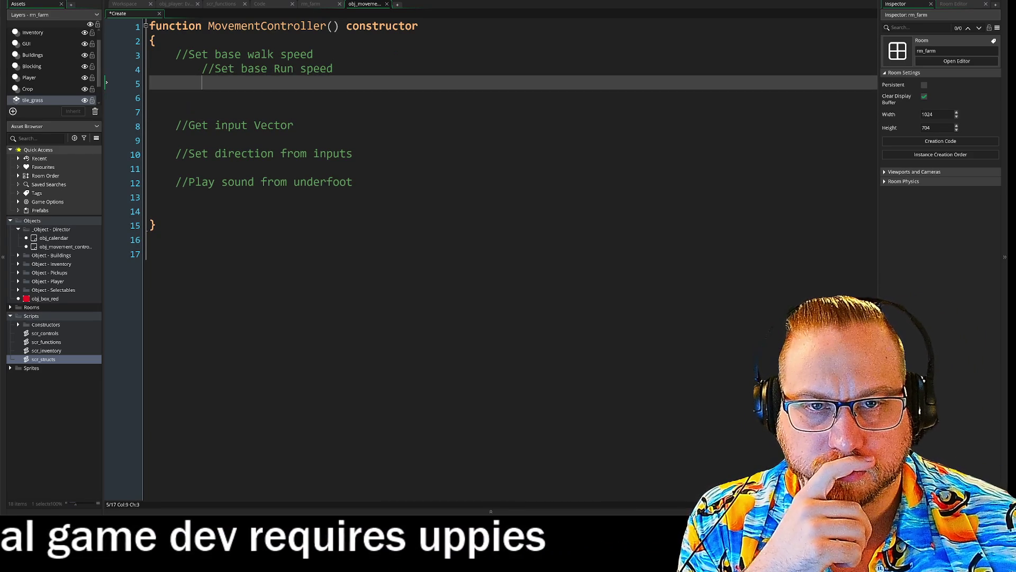
{"action": "left_click_drag", "start_coordinate": [353, 183], "coordinate": [175, 186]}
{"action": "key", "text": "ctrl+c"}
{"action": "left_click", "coordinate": [243, 83]}
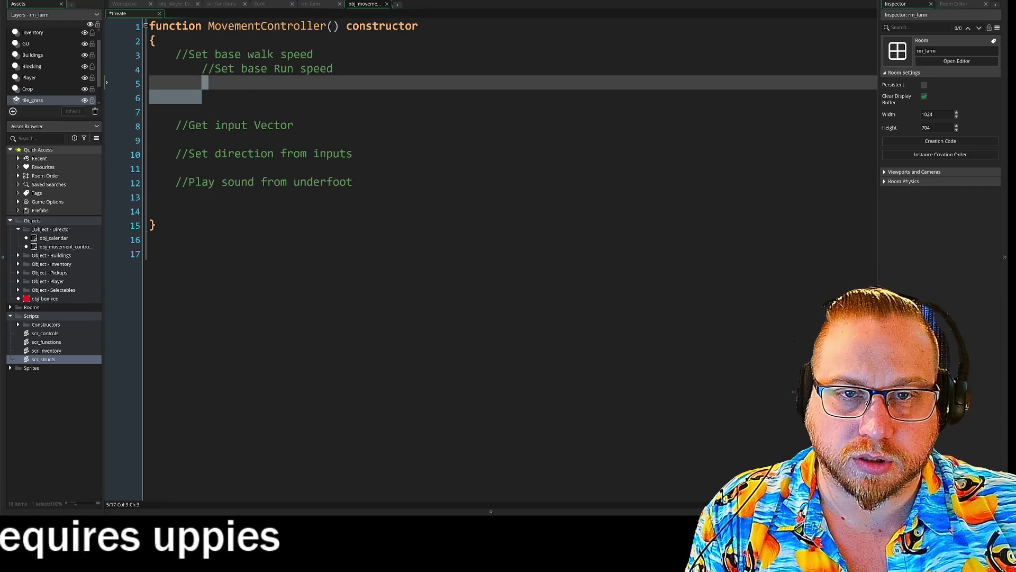
{"action": "key", "text": "ctrl+v"}
Insert '//Adjust moveSpeed based on underFoot' above it, capitalising underFoot in both comments.
{"action": "key", "text": "Home"}
{"action": "key", "text": "Return"}
{"action": "key", "text": "Up"}
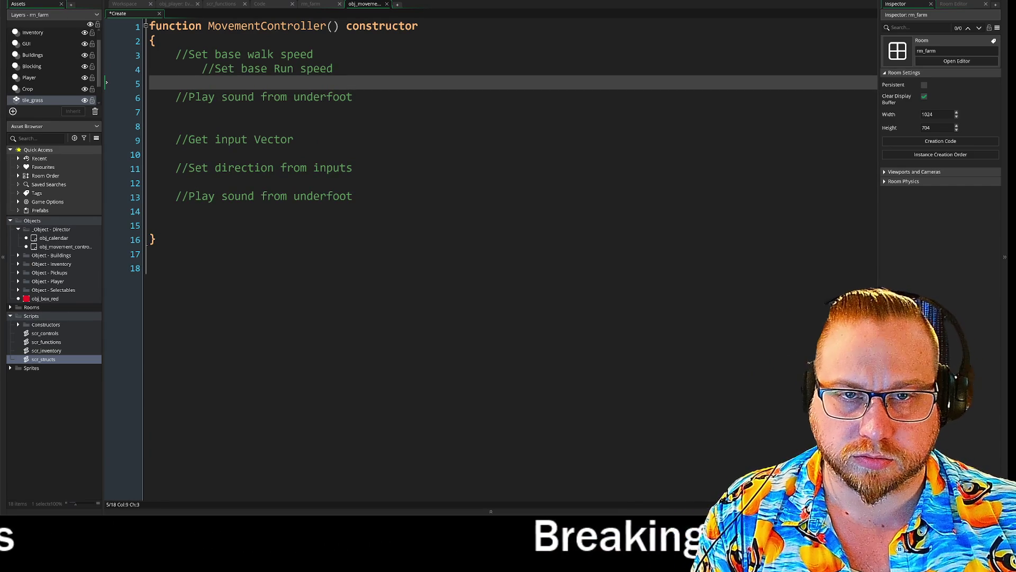
{"action": "type", "text": "//Adjust "}
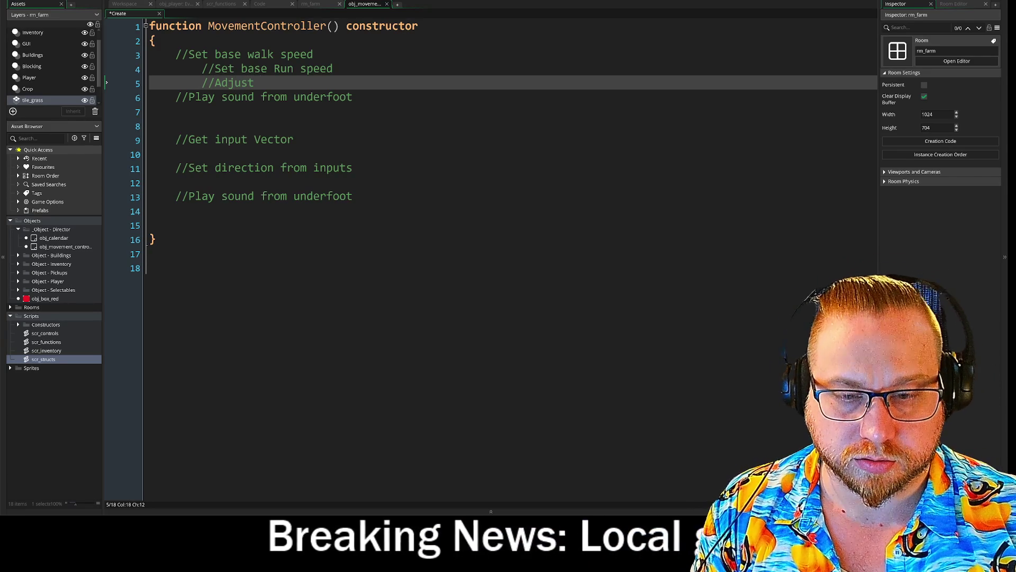
{"action": "type", "text": "moveSpeed "}
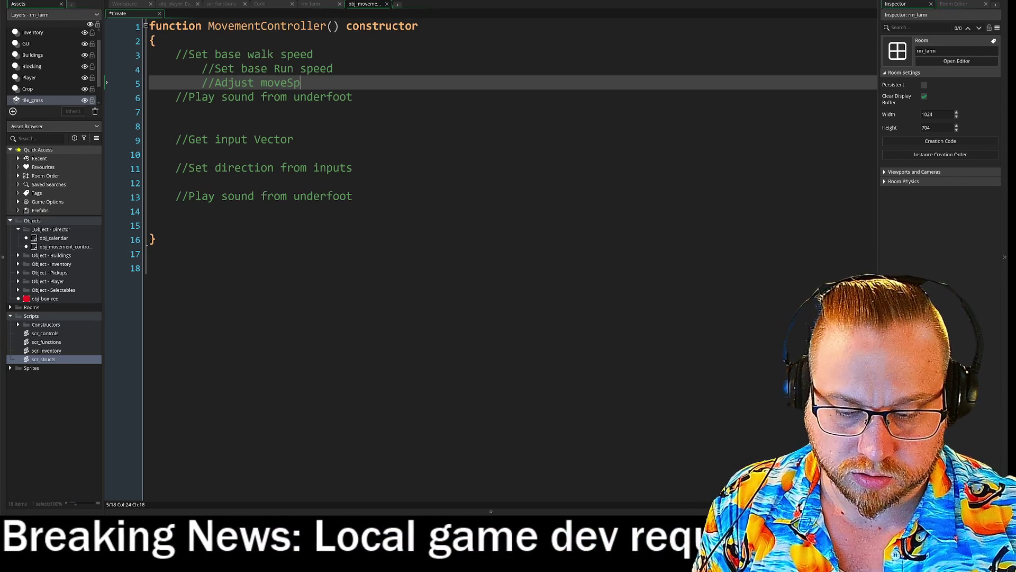
{"action": "type", "text": "based om"}
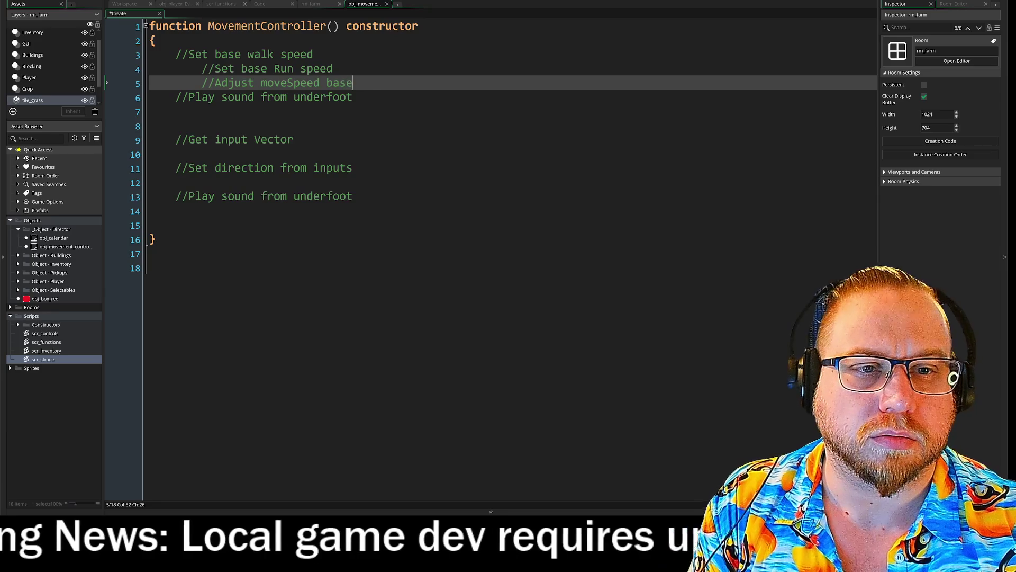
{"action": "key", "text": "BackSpace"}
{"action": "key", "text": "BackSpace"}
{"action": "type", "text": "n "}
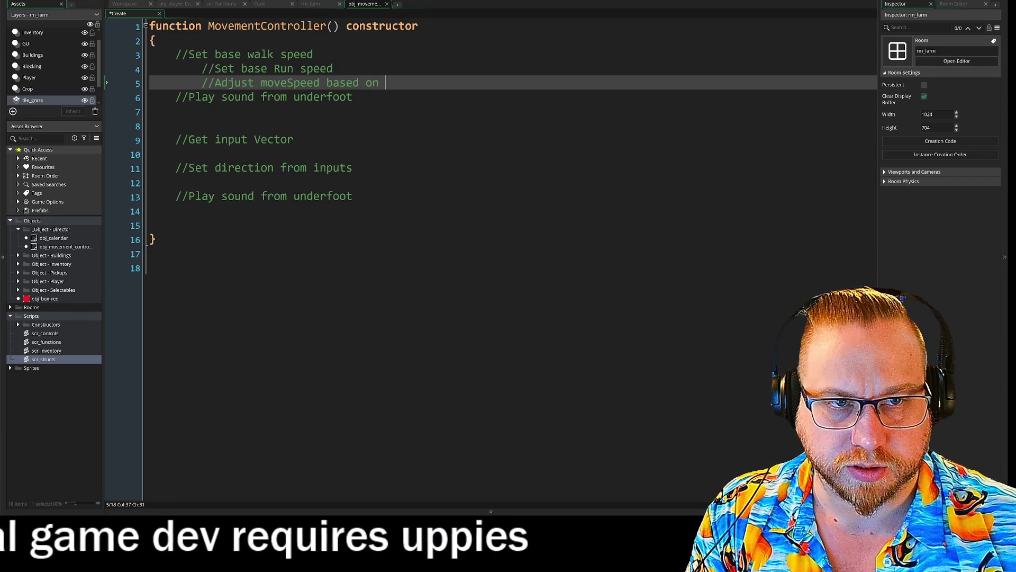
{"action": "type", "text": "underfoot"}
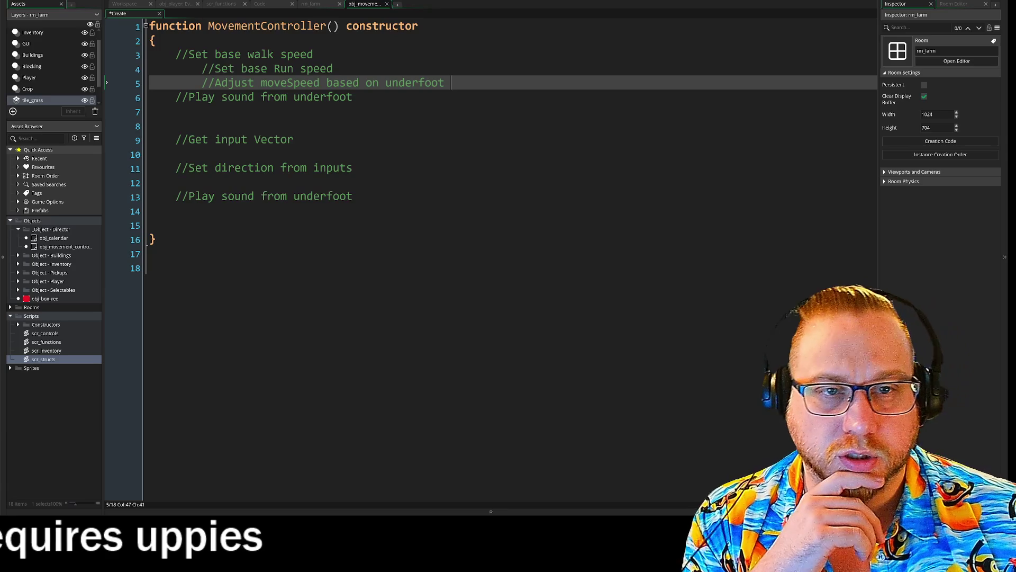
{"action": "key", "text": "Left"}
{"action": "key", "text": "BackSpace"}
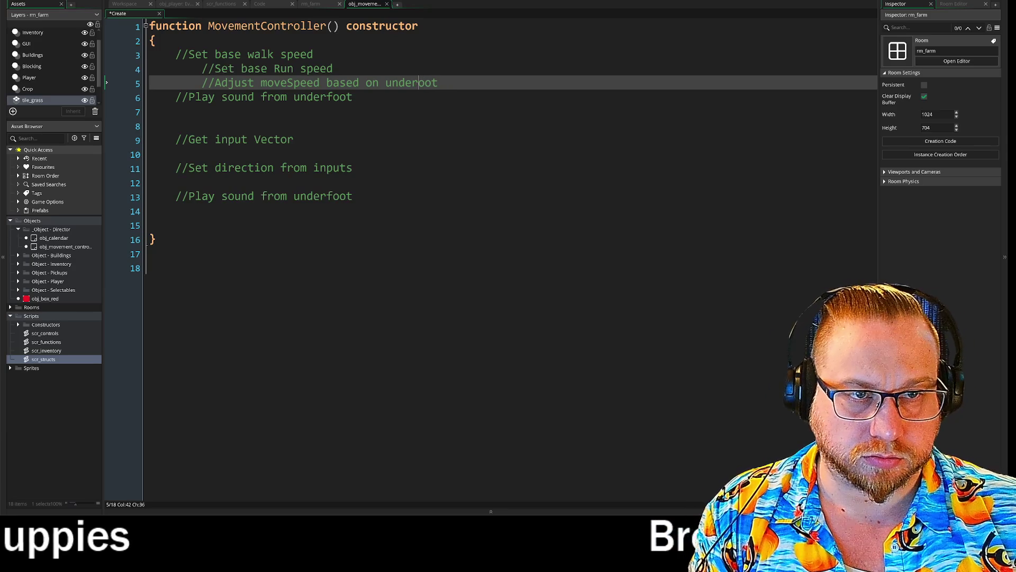
{"action": "type", "text": "F"}
{"action": "left_click", "coordinate": [340, 97]}
{"action": "key", "text": "BackSpace"}
{"action": "type", "text": "F"}
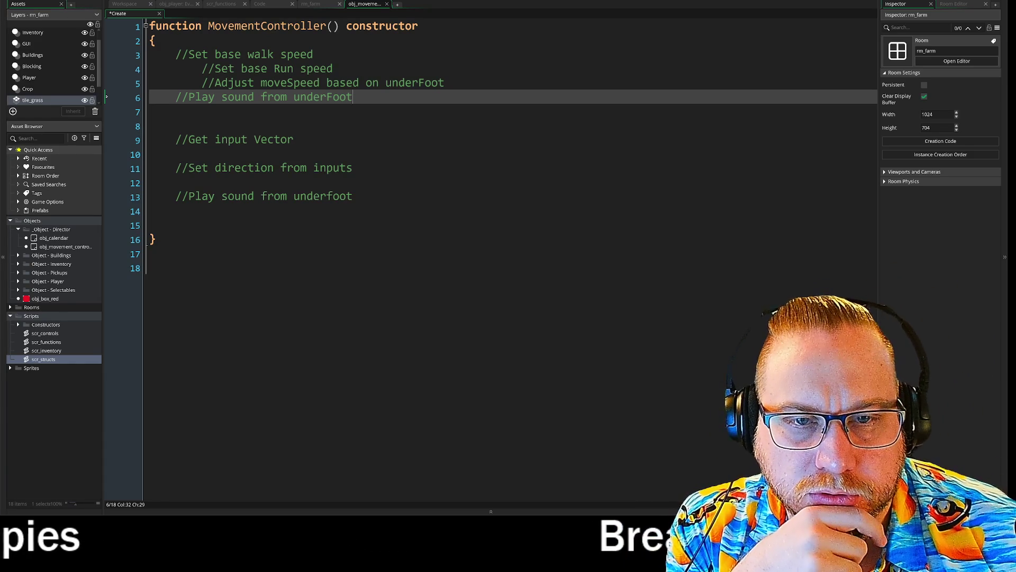
Remove the extra blank line and the stray duplicate Play sound comment line.
{"action": "left_click", "coordinate": [201, 125]}
{"action": "key", "text": "BackSpace"}
{"action": "key", "text": "BackSpace"}
{"action": "key", "text": "BackSpace"}
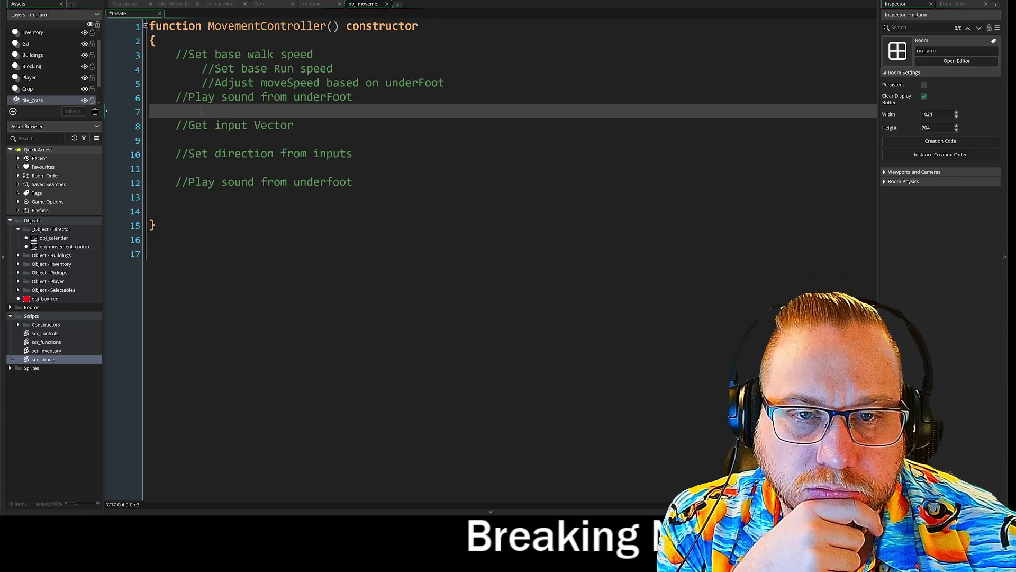
{"action": "key", "text": "Up"}
{"action": "key", "text": "End"}
{"action": "key", "text": "shift+Home"}
{"action": "key", "text": "shift+Home"}
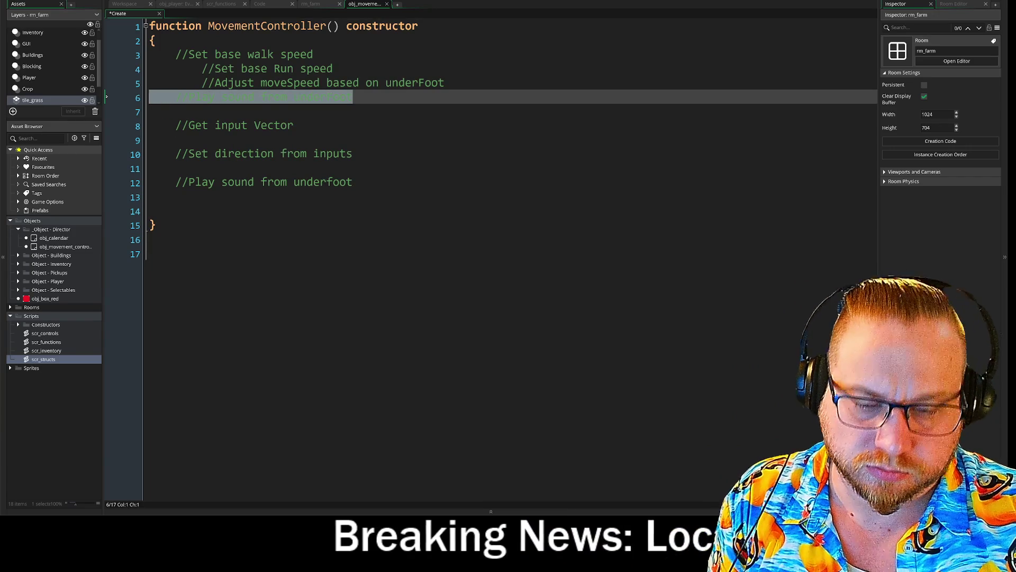
{"action": "key", "text": "BackSpace"}
{"action": "key", "text": "BackSpace"}
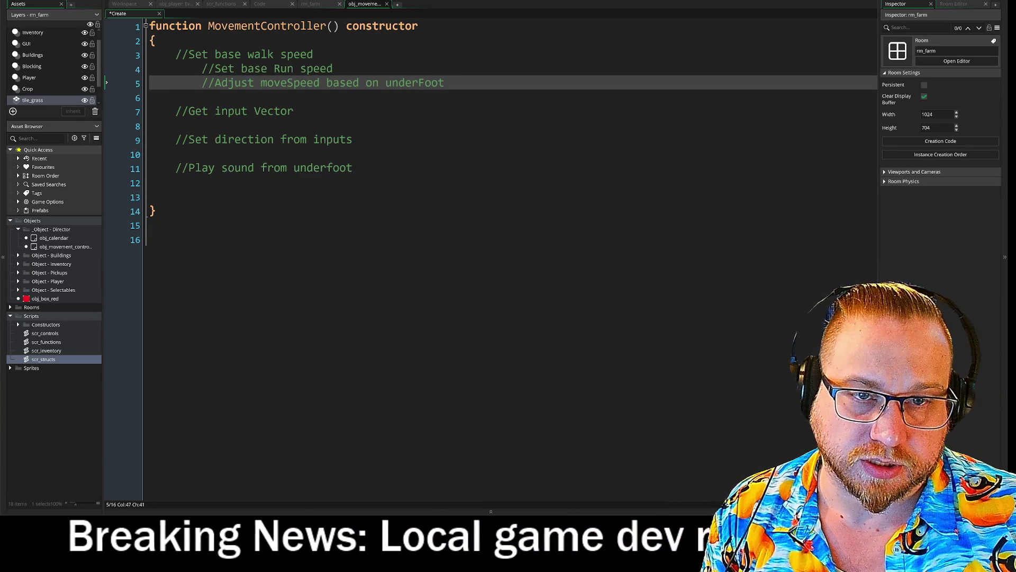
Add '//Move in direction at moveSpeed' under the direction comment and drop a leftover blank line.
{"action": "left_click", "coordinate": [176, 154]}
{"action": "key", "text": "Return"}
{"action": "key", "text": "Return"}
{"action": "key", "text": "Up"}
{"action": "key", "text": "Up"}
{"action": "type", "text": "//Move "}
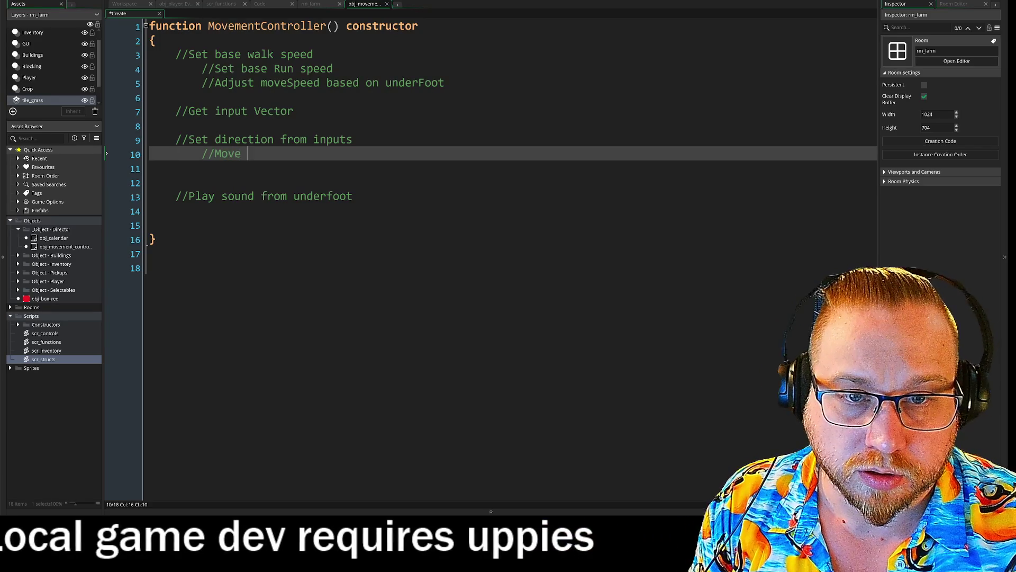
{"action": "type", "text": "in direction at "}
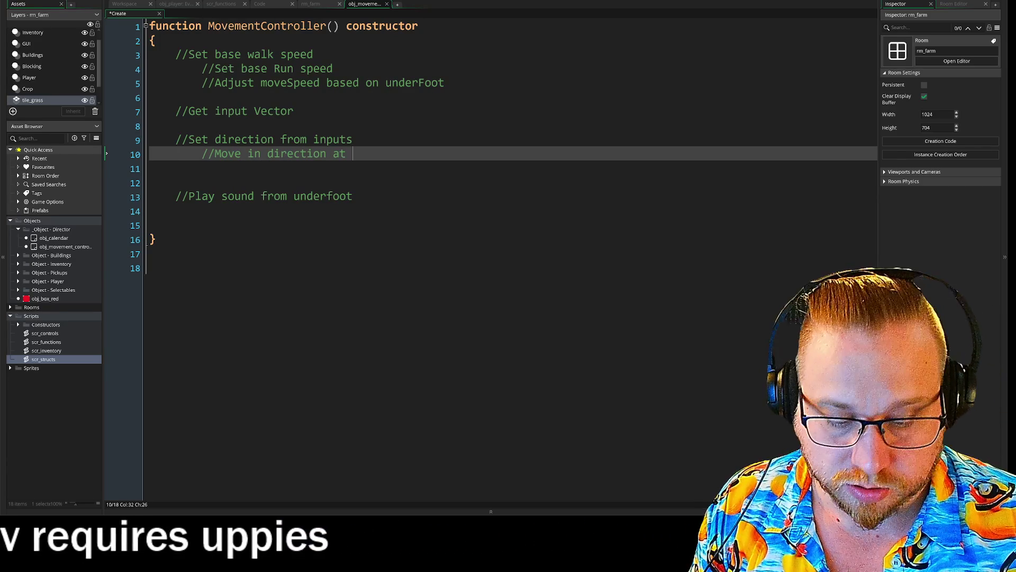
{"action": "type", "text": "mo"}
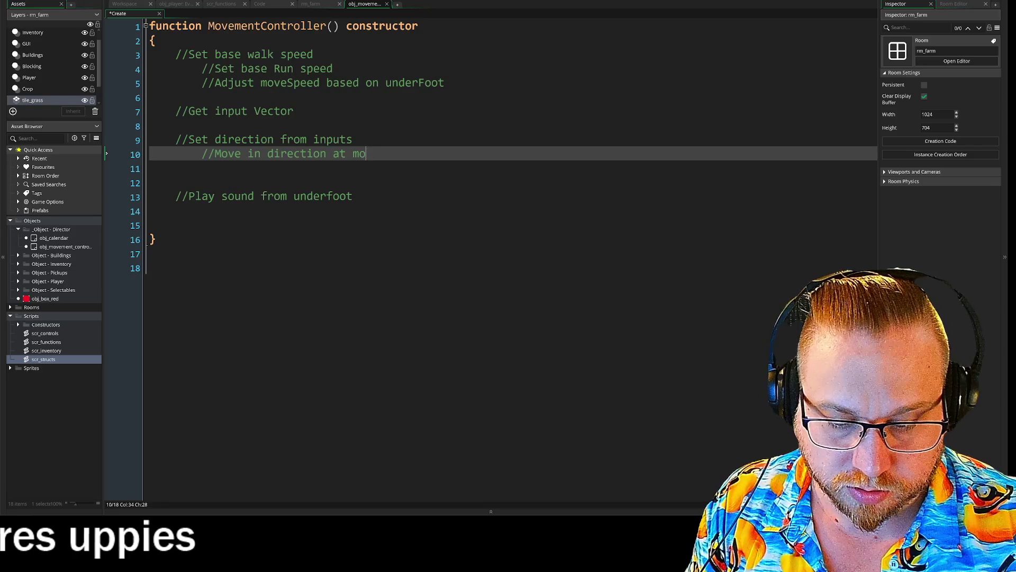
{"action": "type", "text": "vespeed"}
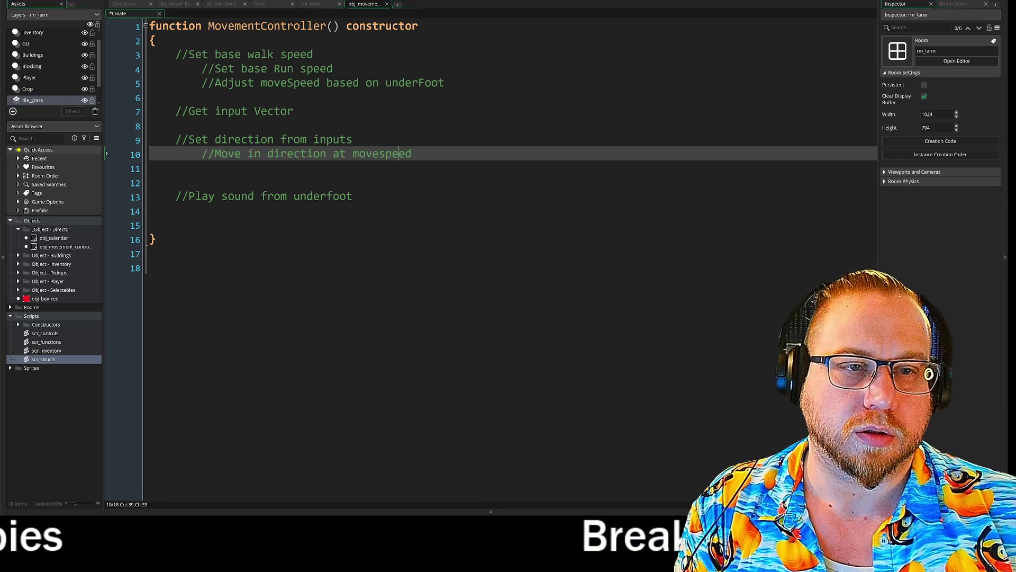
{"action": "key", "text": "BackSpace"}
{"action": "type", "text": "S"}
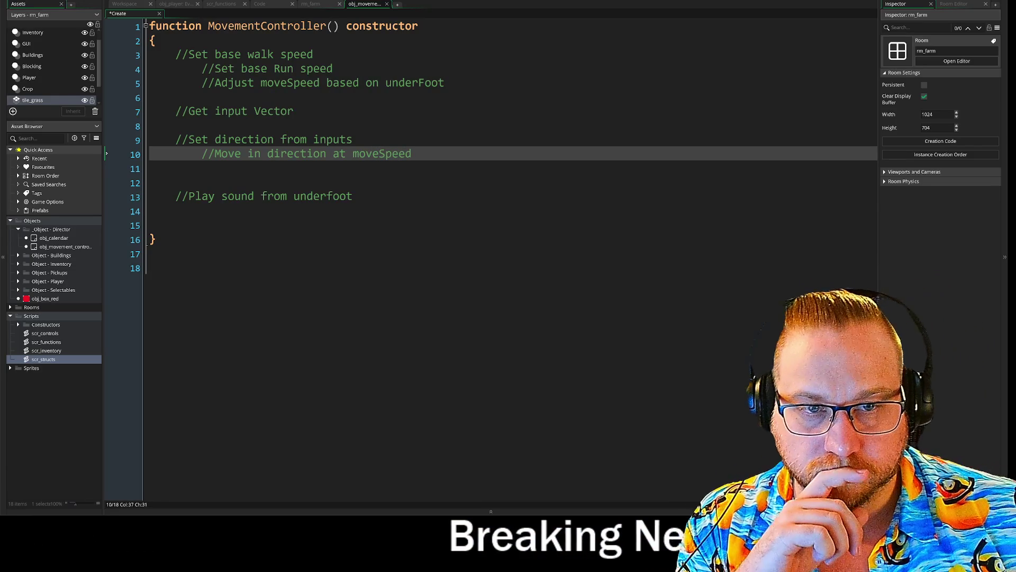
{"action": "key", "text": "Down"}
{"action": "key", "text": "Down"}
{"action": "key", "text": "Down"}
{"action": "key", "text": "Up"}
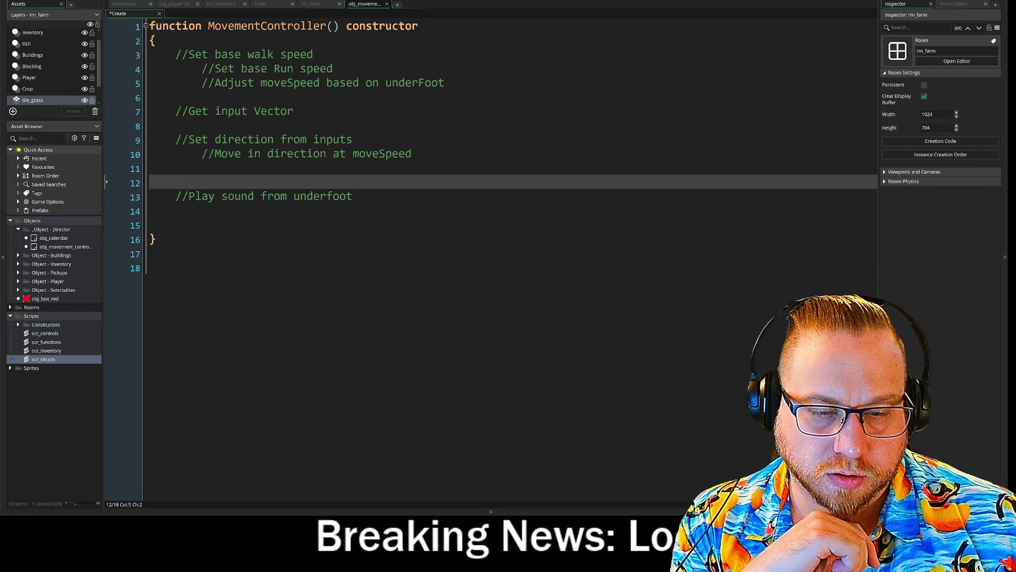
{"action": "key", "text": "BackSpace"}
{"action": "key", "text": "BackSpace"}
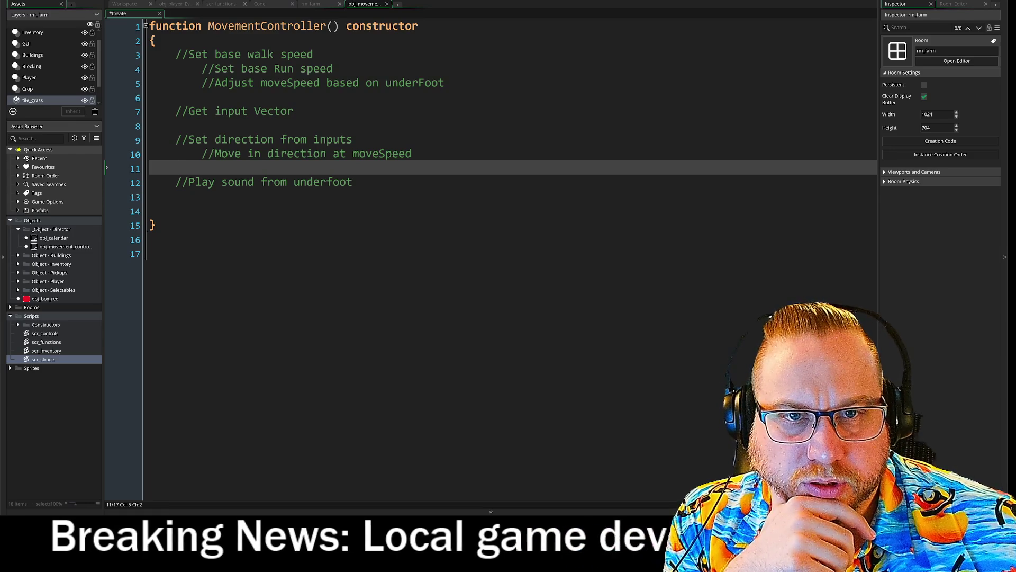
{"action": "left_click", "coordinate": [364, 25]}
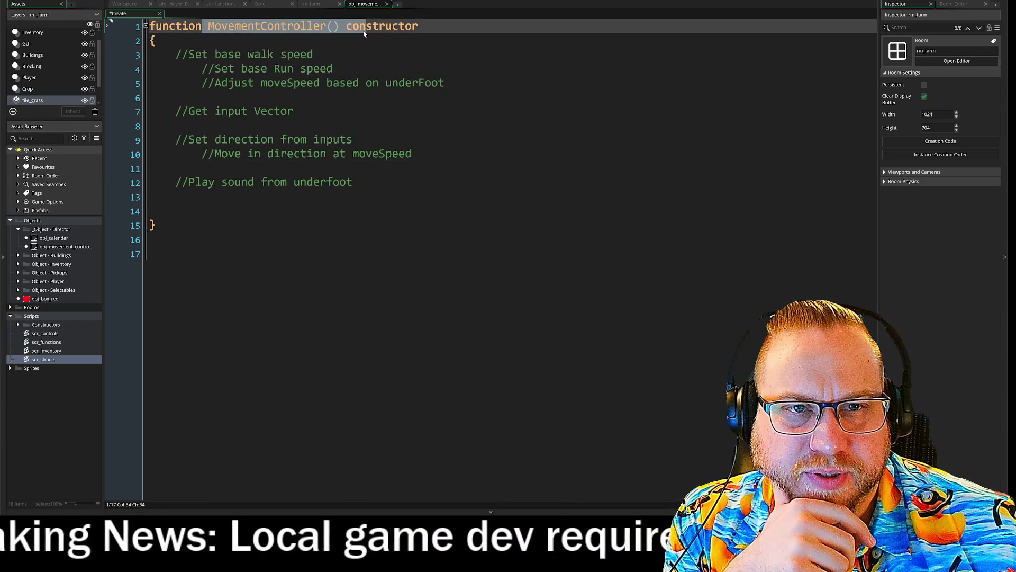
{"action": "left_click", "coordinate": [333, 25]}
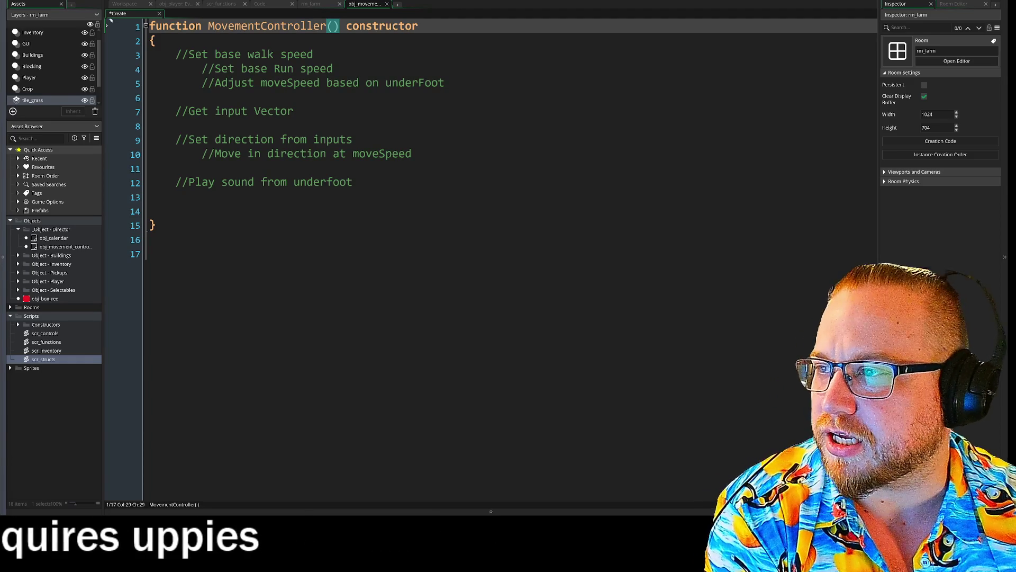
Bring the Reddit move-controller post alongside, review its MoveSpeed constructor code, then move it aside.
{"action": "mouse_move", "coordinate": [4, 41]}
{"action": "left_mouse_down"}
{"action": "mouse_move", "coordinate": [744, 48]}
{"action": "mouse_move", "coordinate": [913, 12]}
{"action": "left_mouse_up"}
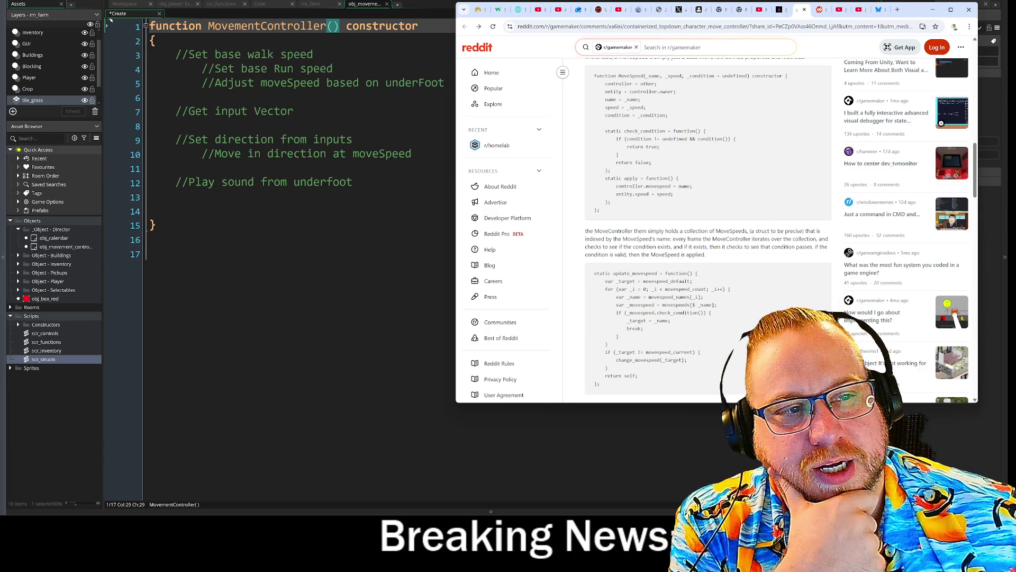
{"action": "left_click_drag", "start_coordinate": [594, 76], "coordinate": [736, 139]}
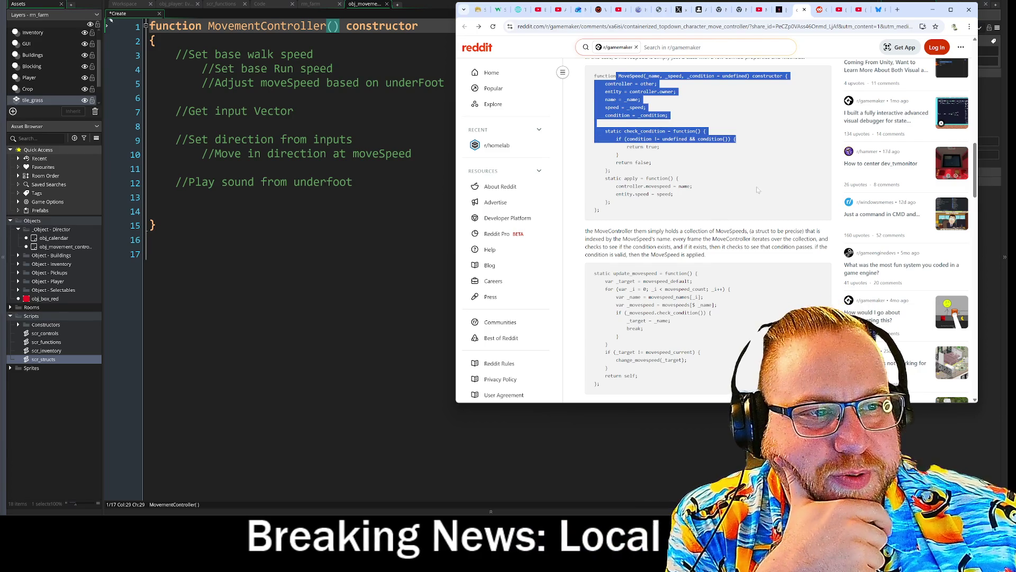
{"action": "left_click", "coordinate": [577, 148]}
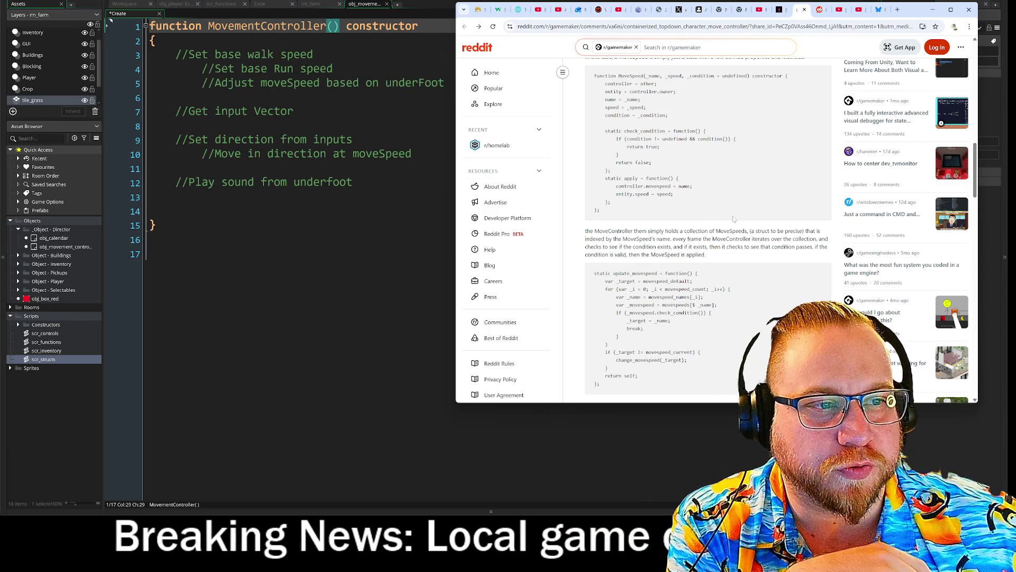
{"action": "scroll", "coordinate": [726, 209], "scroll_direction": "up", "scroll_amount": 3}
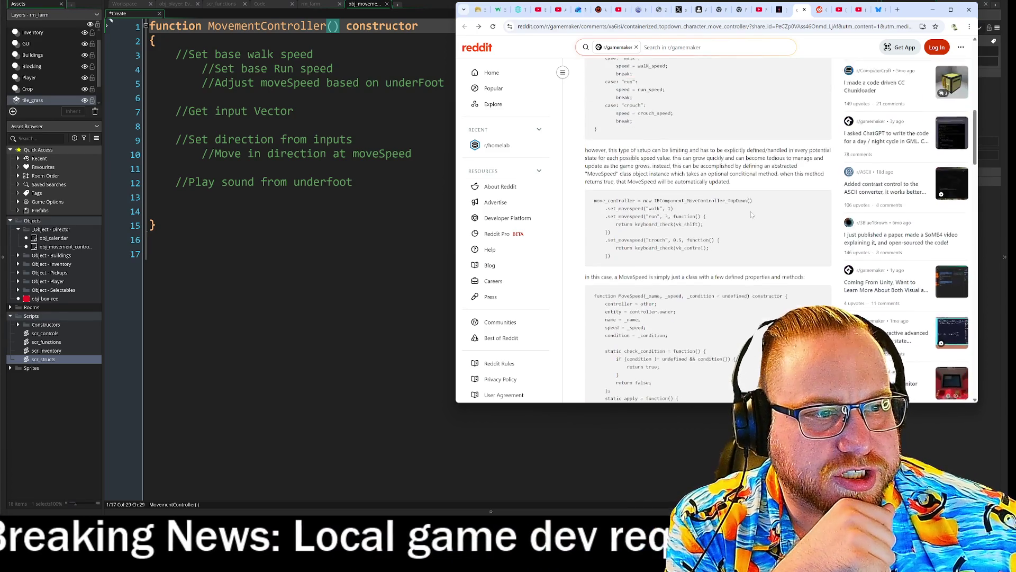
{"action": "scroll", "coordinate": [752, 214], "scroll_direction": "down", "scroll_amount": 3}
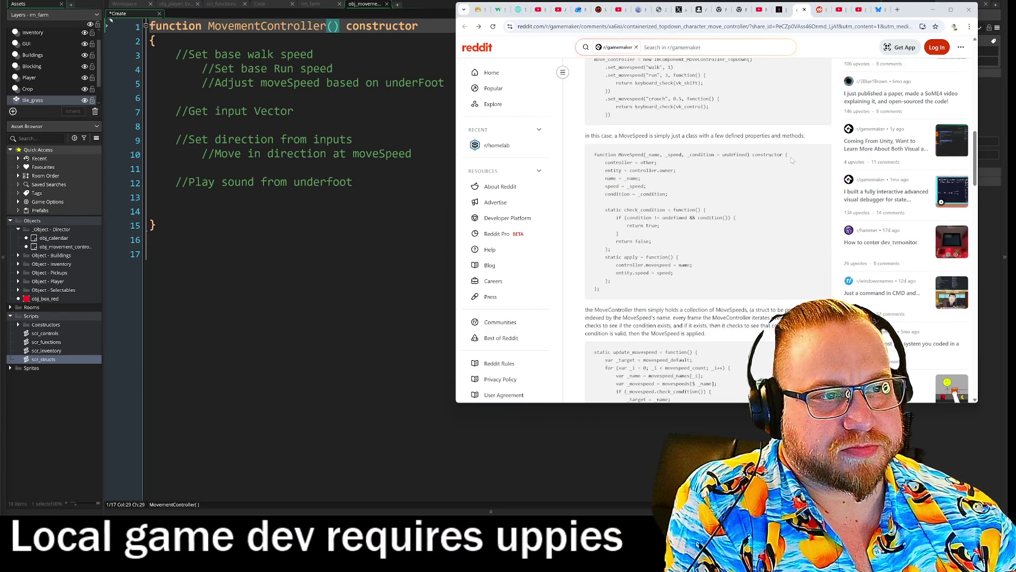
{"action": "scroll", "coordinate": [791, 158], "scroll_direction": "up", "scroll_amount": 1}
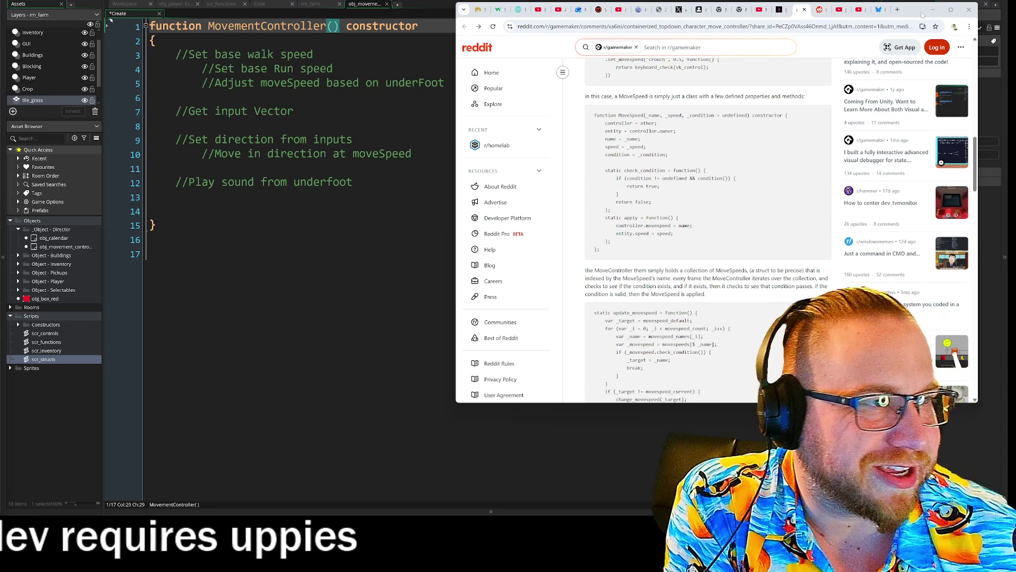
{"action": "mouse_move", "coordinate": [912, 10]}
{"action": "left_mouse_down"}
{"action": "mouse_move", "coordinate": [476, 74]}
{"action": "mouse_move", "coordinate": [8, 64]}
{"action": "mouse_move", "coordinate": [0, 0]}
{"action": "left_mouse_up"}
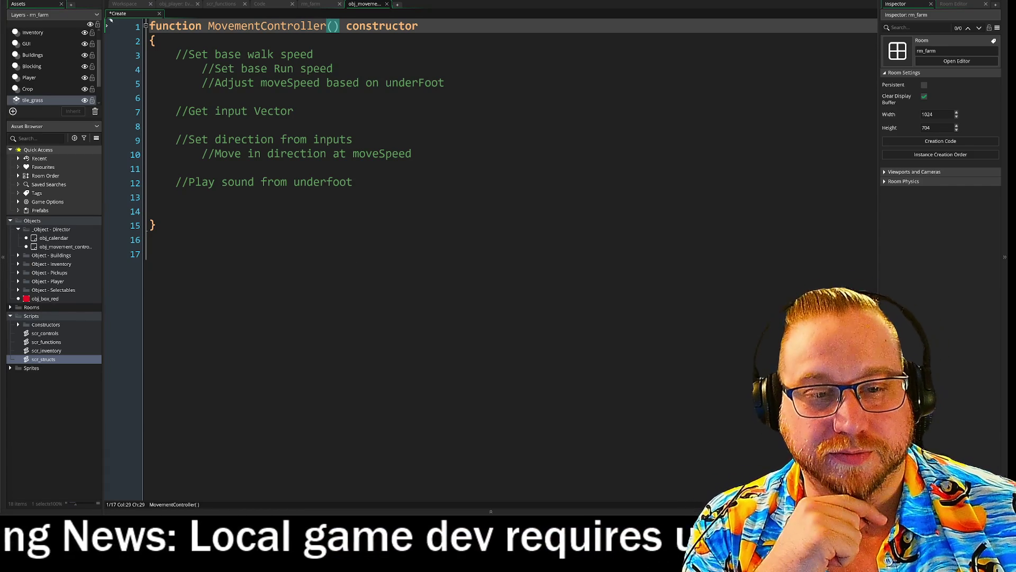
Delete the blank line before the closing brace, then move back up through the comments.
{"action": "left_click", "coordinate": [352, 182]}
{"action": "key", "text": "Down"}
{"action": "key", "text": "Down"}
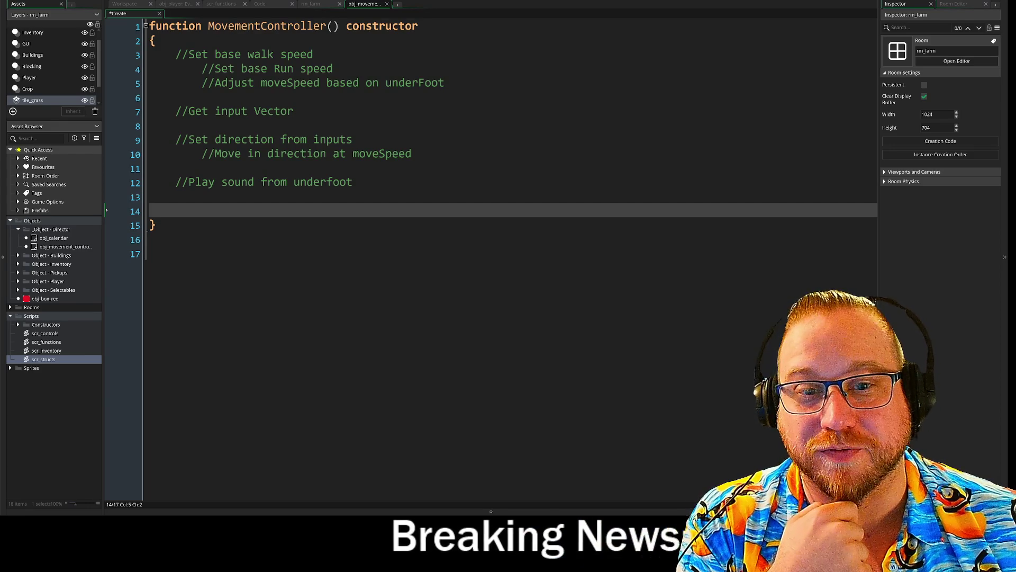
{"action": "key", "text": "BackSpace"}
{"action": "key", "text": "BackSpace"}
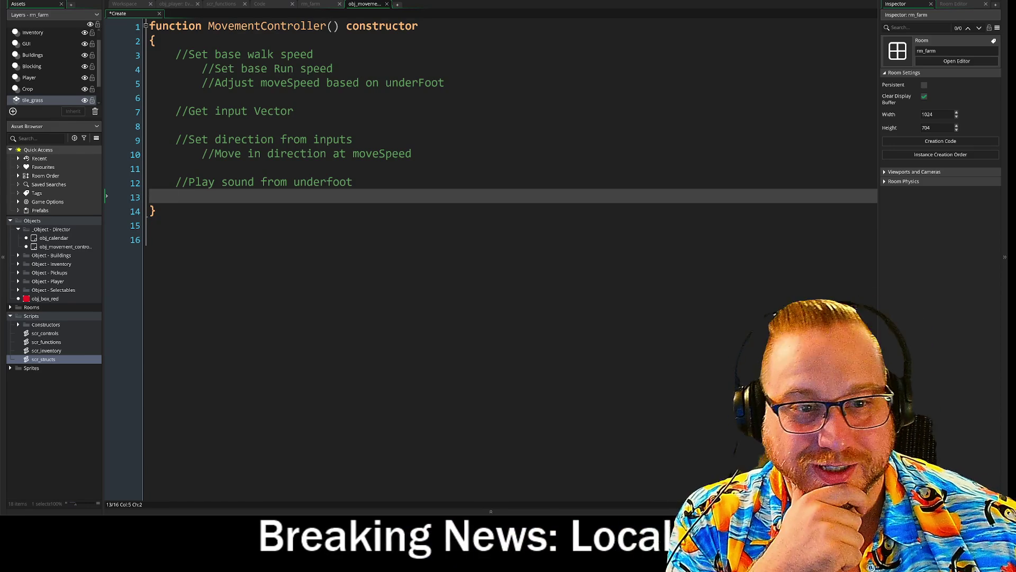
{"action": "key", "text": "Up"}
{"action": "key", "text": "Up"}
{"action": "key", "text": "Up"}
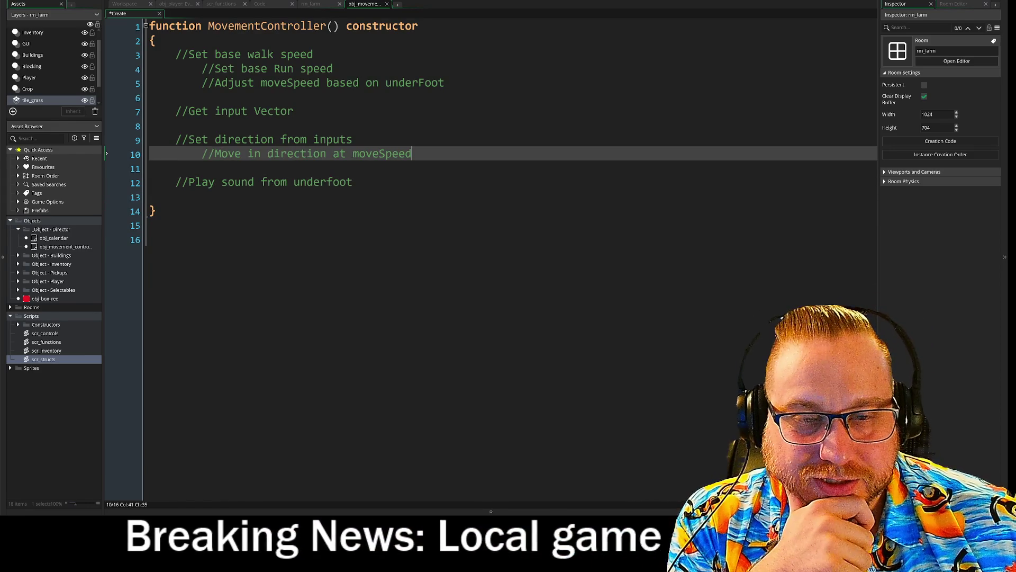
{"action": "key", "text": "End"}
{"action": "key", "text": "Up"}
{"action": "key", "text": "Up"}
{"action": "key", "text": "Up"}
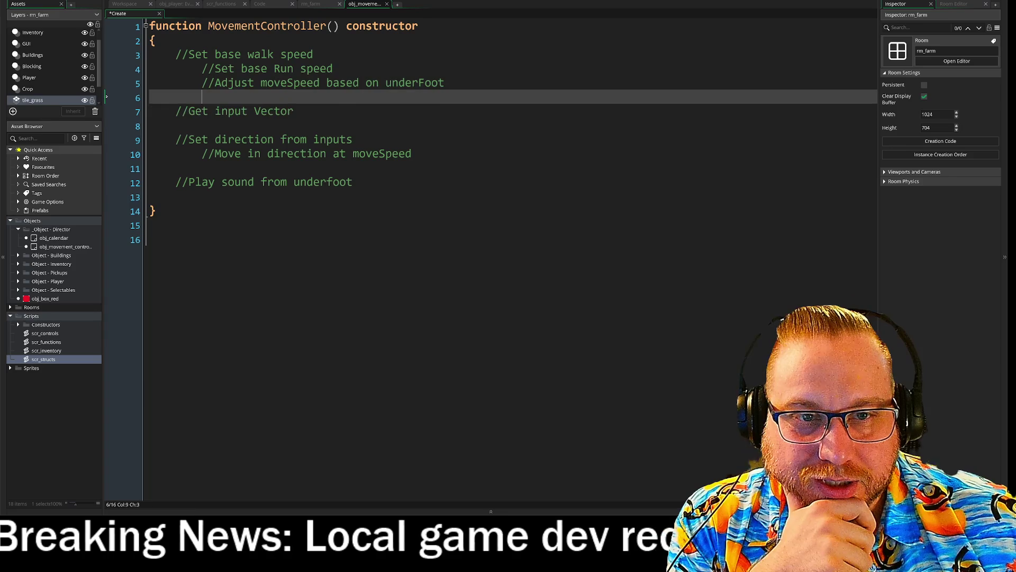
{"action": "key", "text": "Up"}
{"action": "key", "text": "Up"}
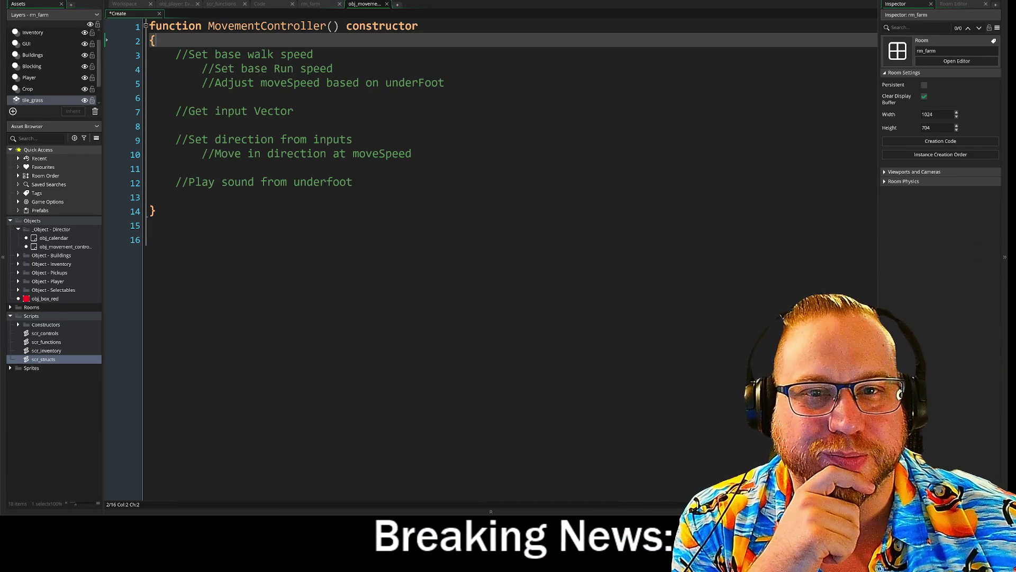
{"action": "left_click", "coordinate": [314, 54]}
{"action": "left_click", "coordinate": [155, 40]}
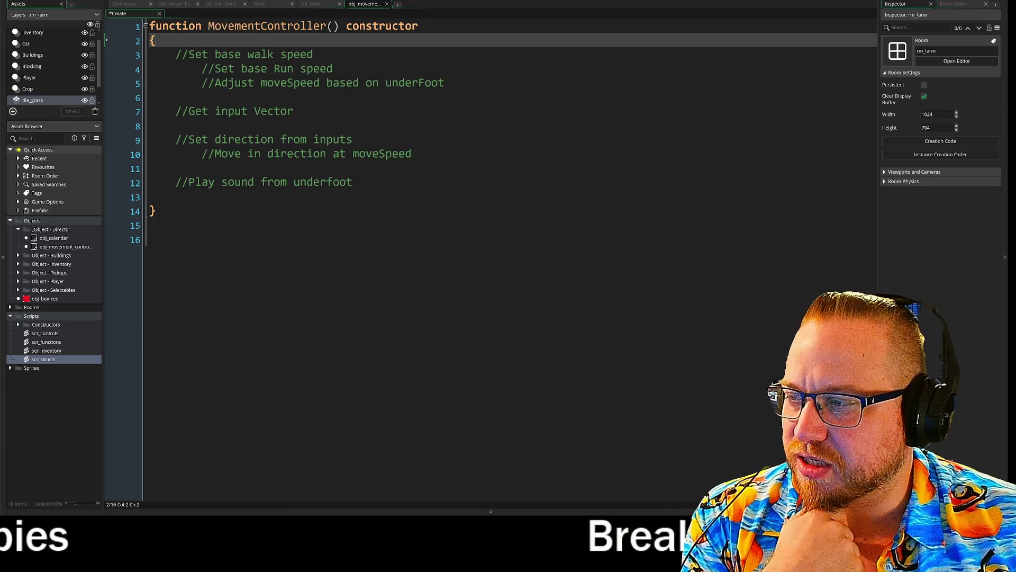
{"action": "left_click", "coordinate": [201, 111]}
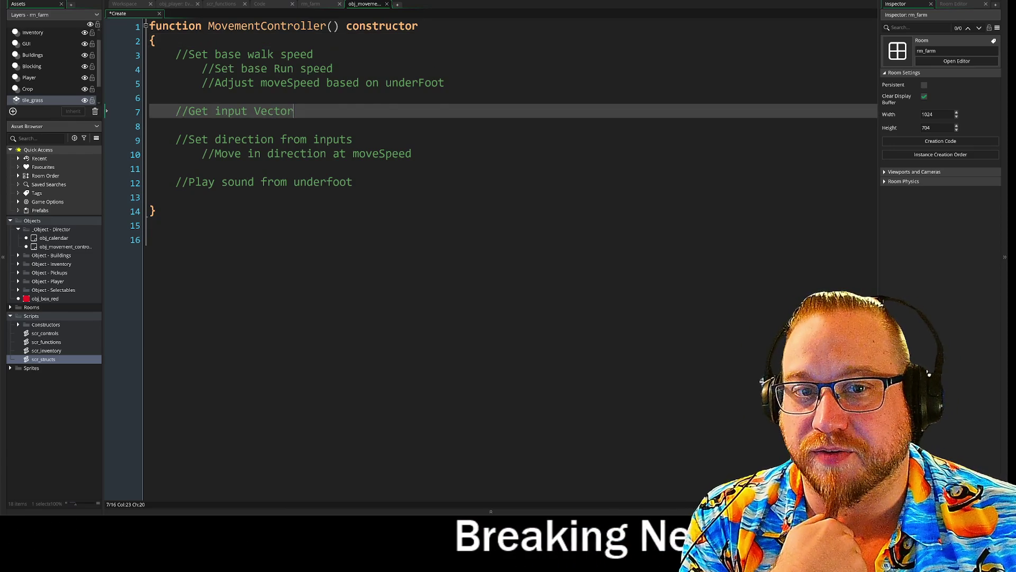
Remove the extra indent on blank line 6 and add an empty line before the closing brace.
{"action": "left_click", "coordinate": [202, 97]}
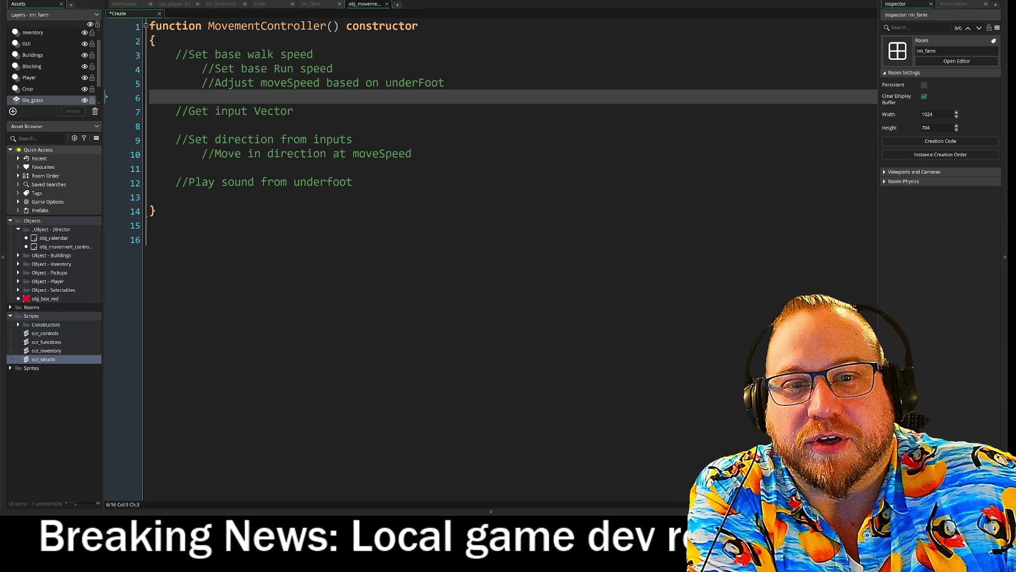
{"action": "key", "text": "BackSpace"}
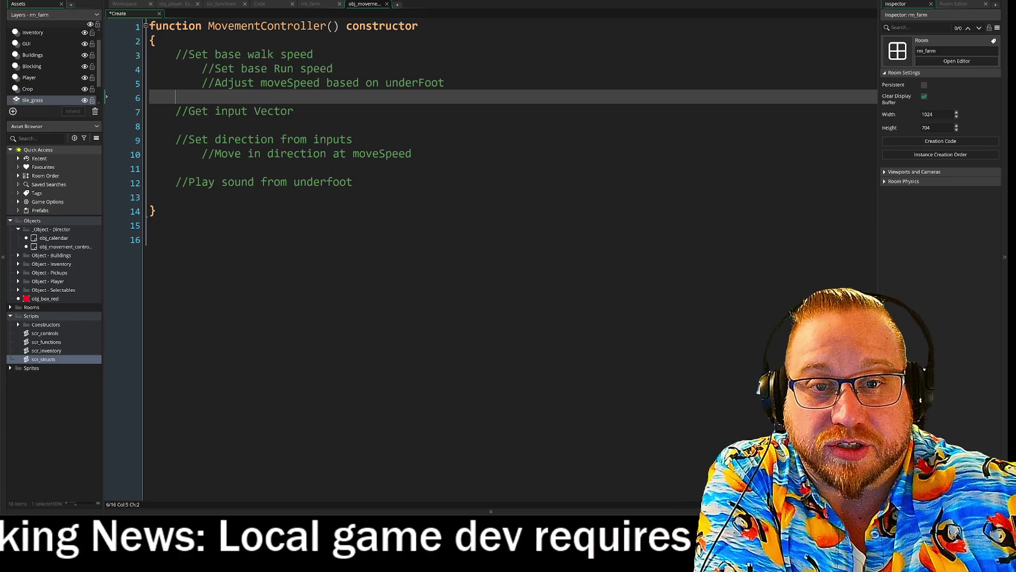
{"action": "left_click", "coordinate": [176, 125]}
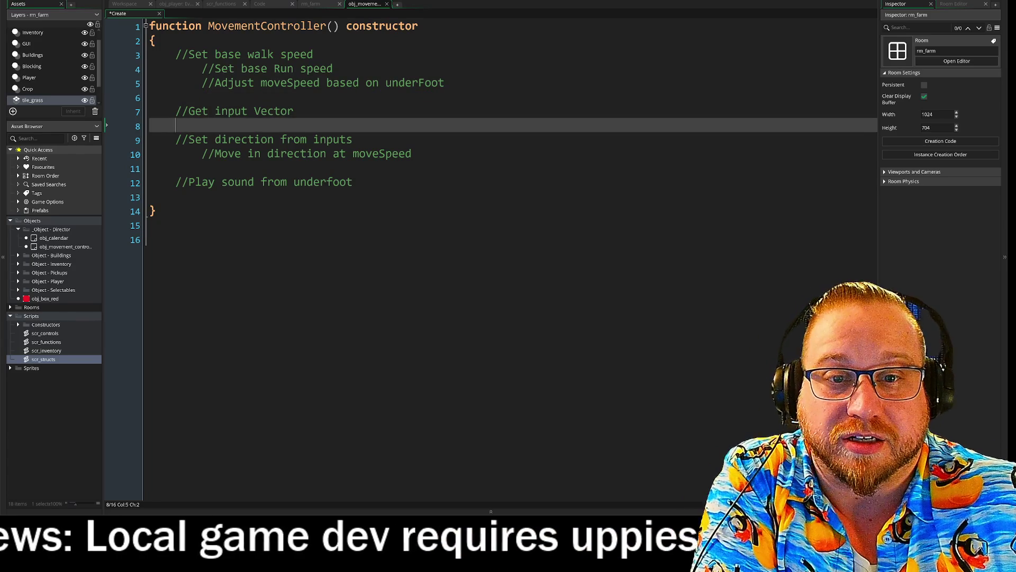
{"action": "left_click", "coordinate": [176, 169]}
{"action": "left_click", "coordinate": [202, 154]}
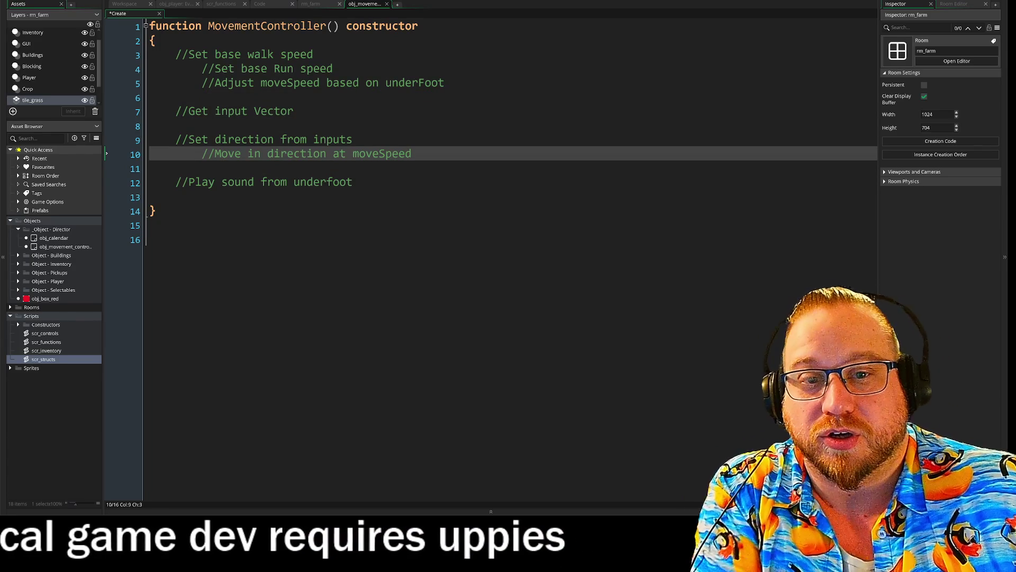
{"action": "left_click", "coordinate": [176, 126]}
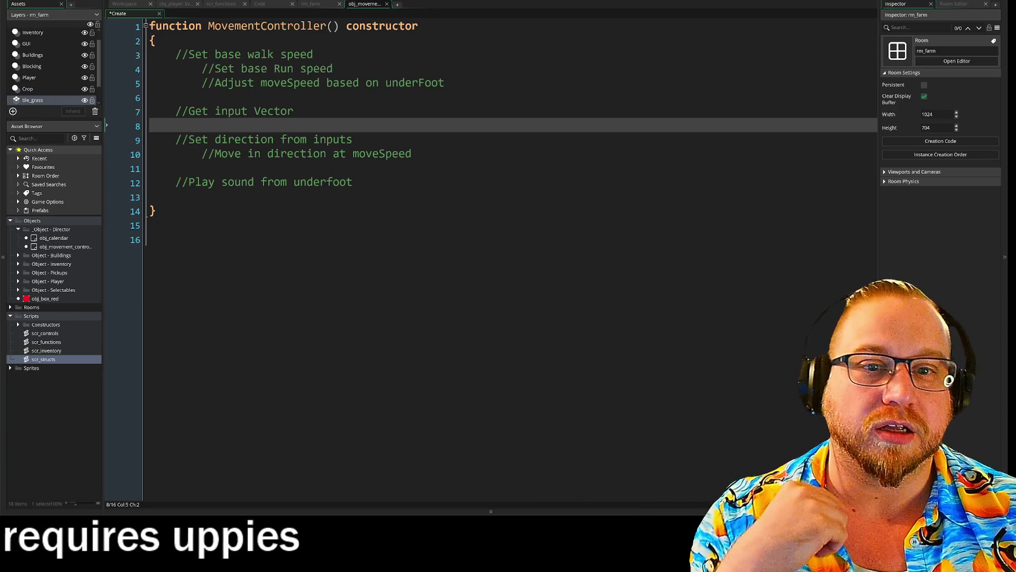
{"action": "left_click", "coordinate": [176, 98]}
{"action": "left_click", "coordinate": [176, 212]}
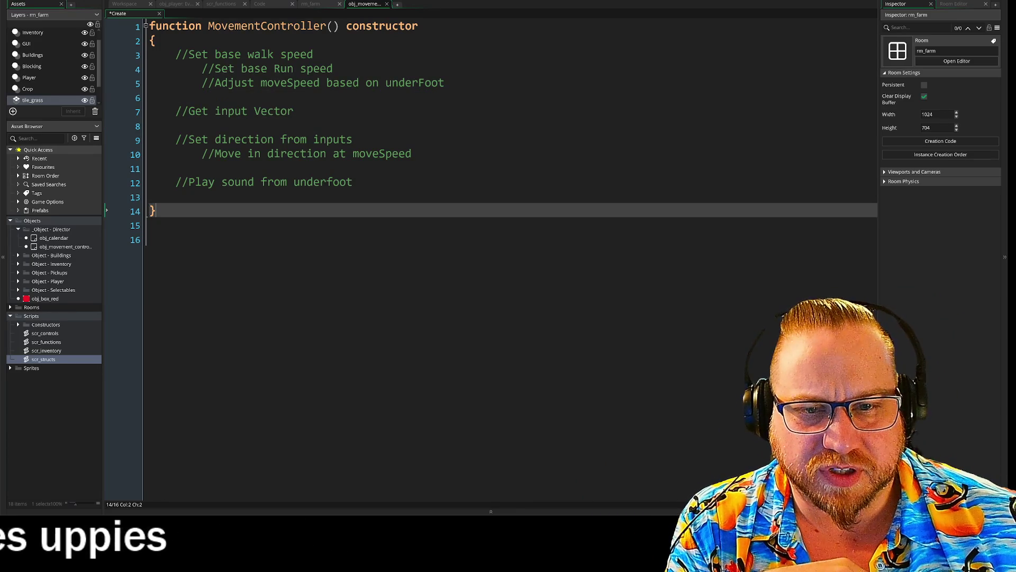
{"action": "left_click", "coordinate": [176, 197]}
{"action": "key", "text": "Return"}
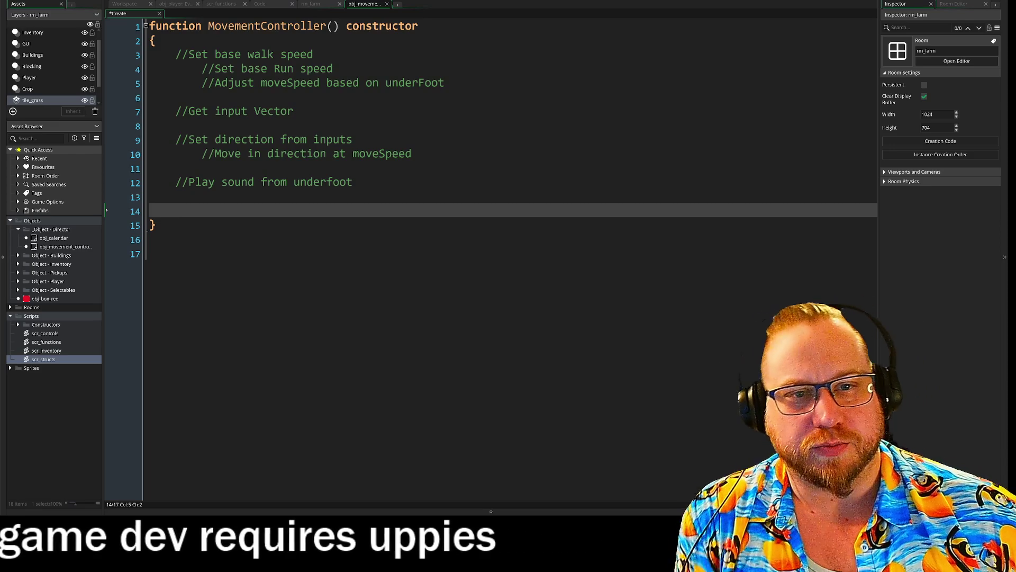
{"action": "left_click", "coordinate": [445, 83]}
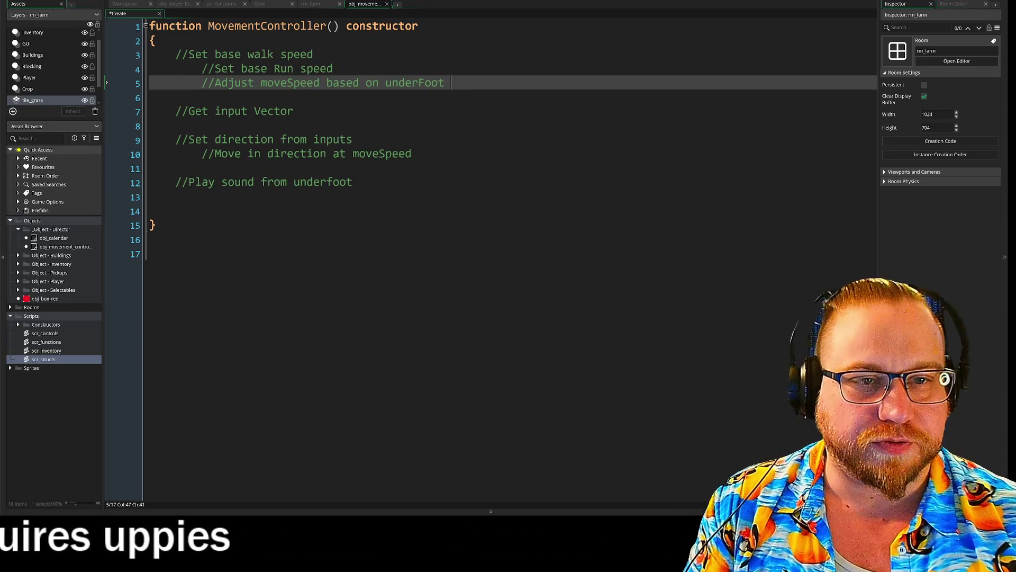
Add the nested comment '//underFoot decided by "TileMeeting"' under the Adjust moveSpeed line.
{"action": "key", "text": "Return"}
{"action": "type", "text": "Under"}
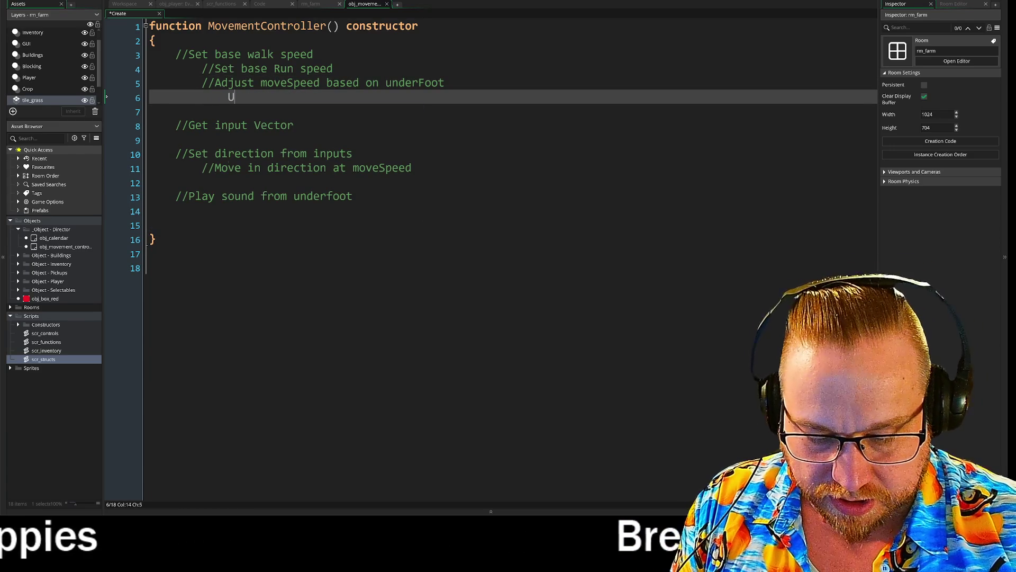
{"action": "key", "text": "BackSpace"}
{"action": "key", "text": "BackSpace"}
{"action": "key", "text": "BackSpace"}
{"action": "key", "text": "BackSpace"}
{"action": "key", "text": "BackSpace"}
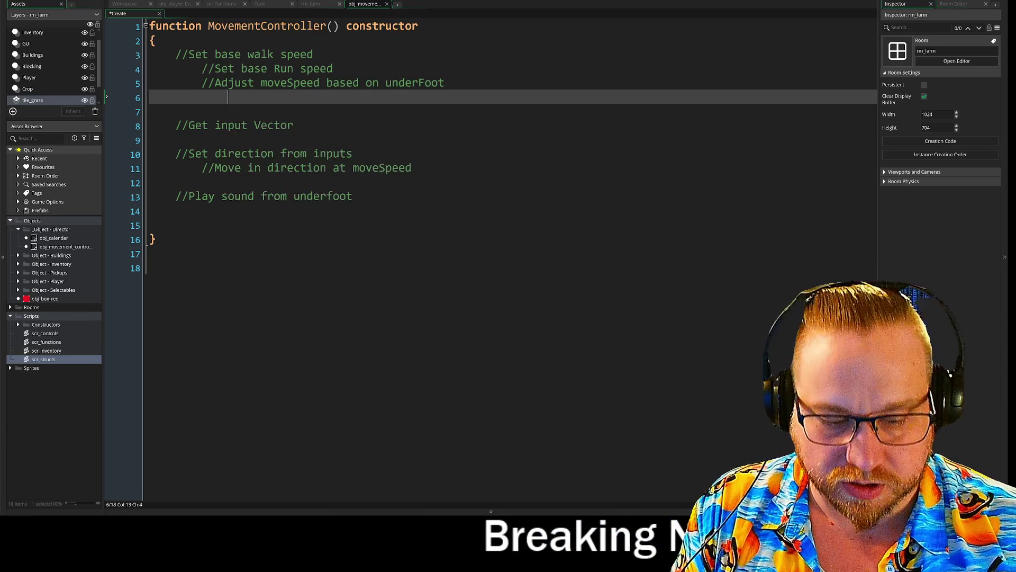
{"action": "type", "text": "//"}
{"action": "type", "text": "road"}
{"action": "key", "text": "BackSpace"}
{"action": "key", "text": "BackSpace"}
{"action": "key", "text": "BackSpace"}
{"action": "type", "text": "und"}
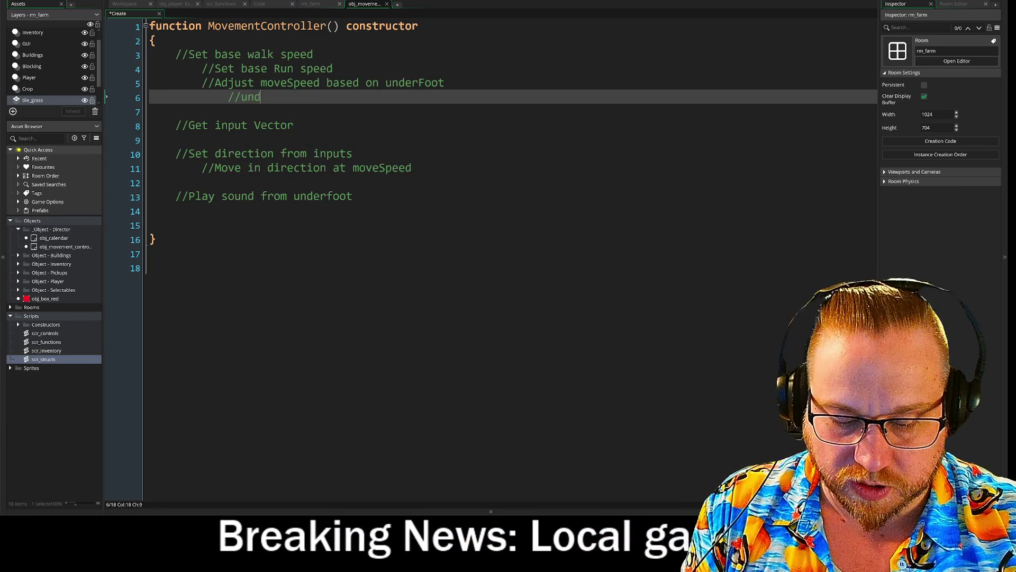
{"action": "type", "text": "erFo"}
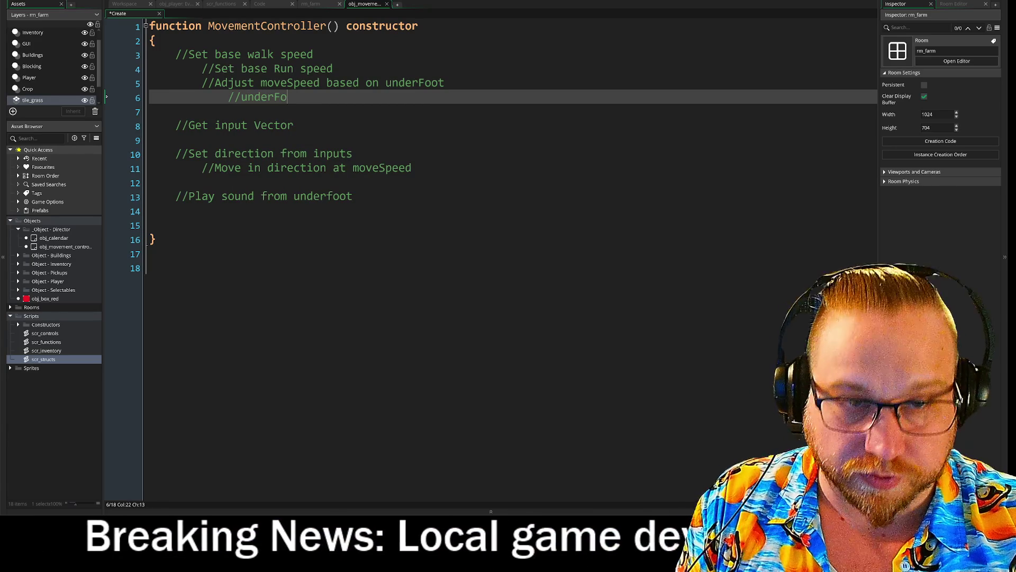
{"action": "type", "text": "ot"}
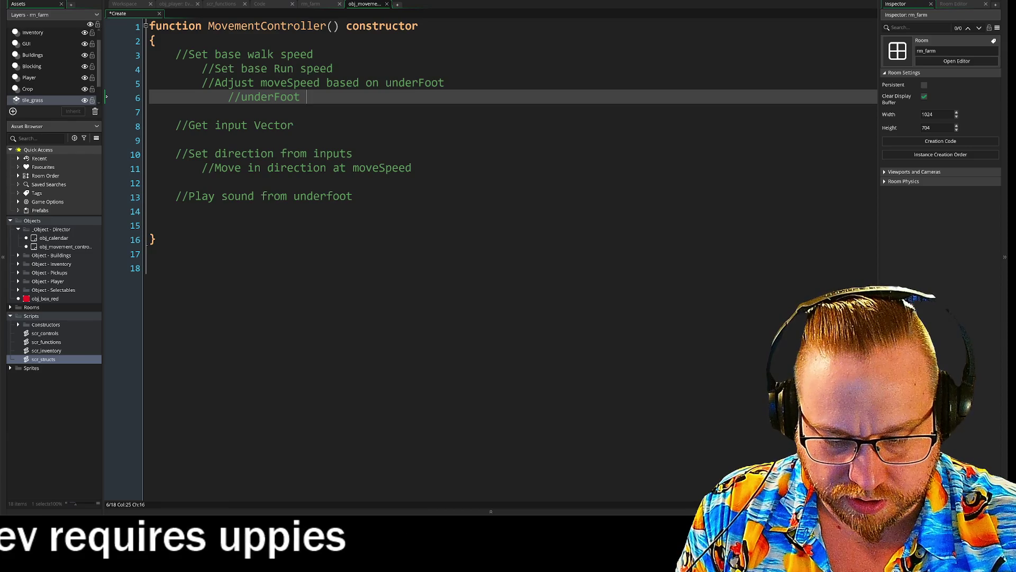
{"action": "type", "text": "decide"}
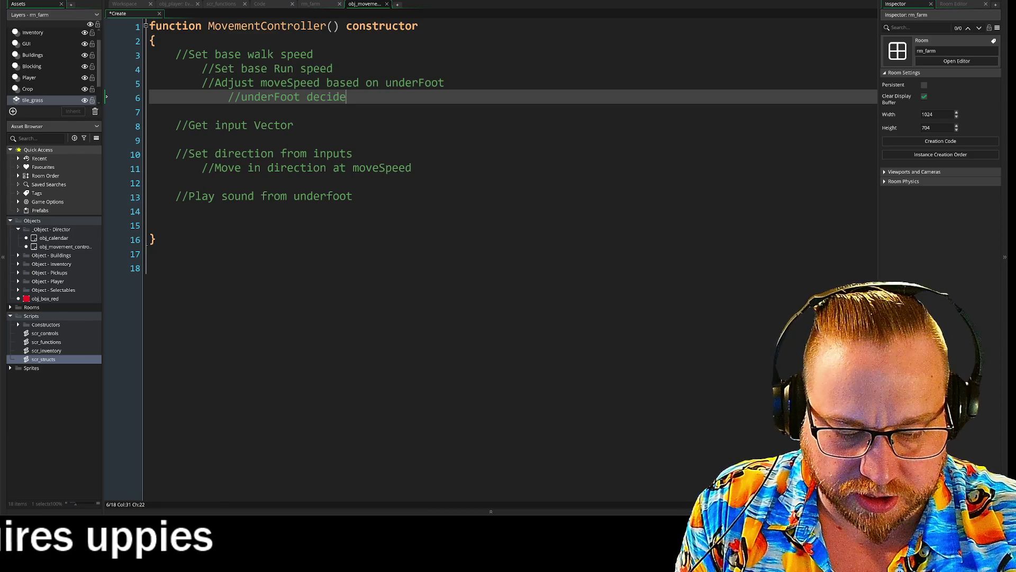
{"action": "type", "text": "d by \"TileMeeting"}
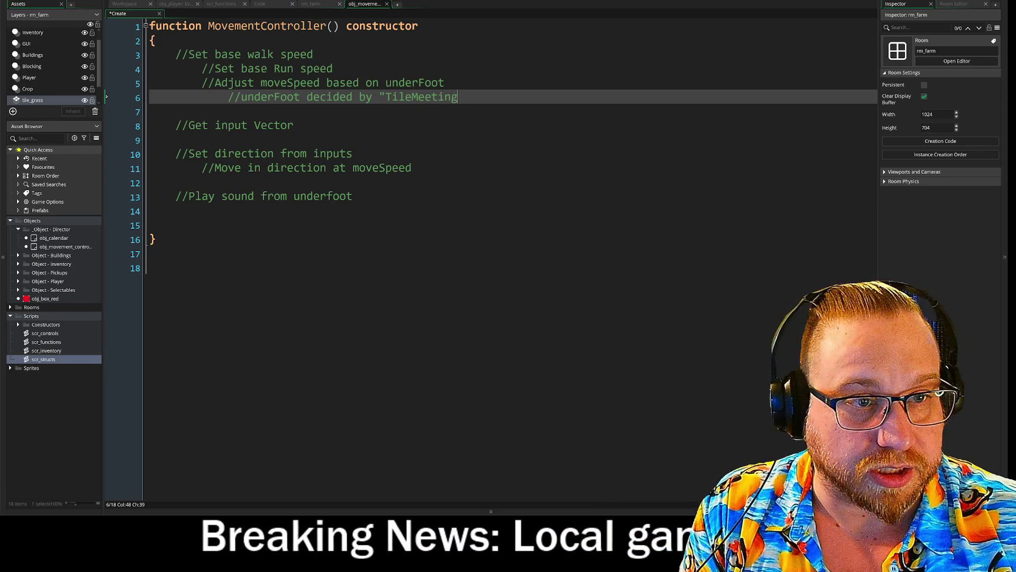
{"action": "type", "text": "\""}
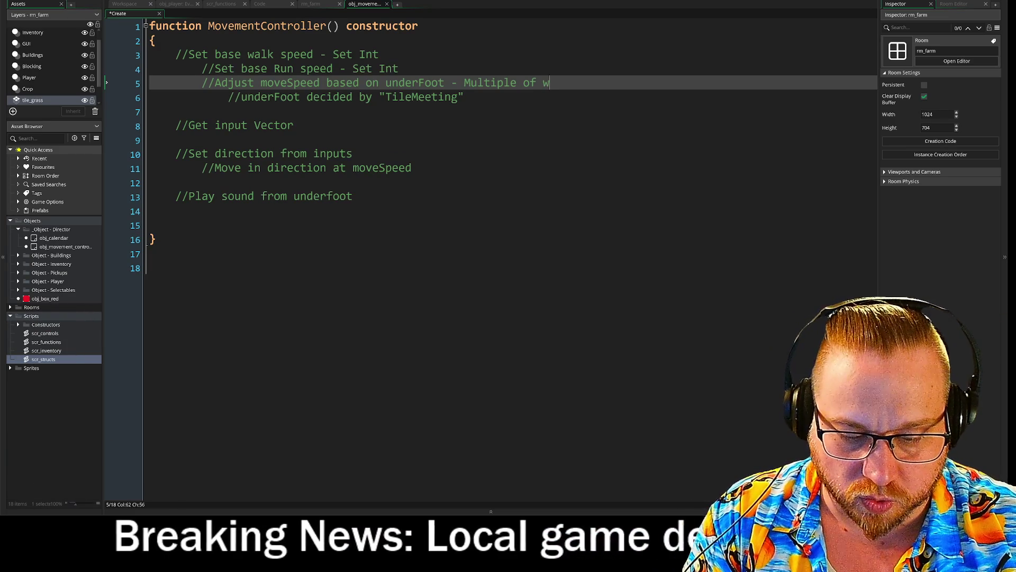
Append ' - Multiple of walk or Run' to the Adjust moveSpeed comment.
{"action": "type", "text": "wlak"}
{"action": "key", "text": "BackSpace"}
{"action": "key", "text": "BackSpace"}
{"action": "key", "text": "BackSpace"}
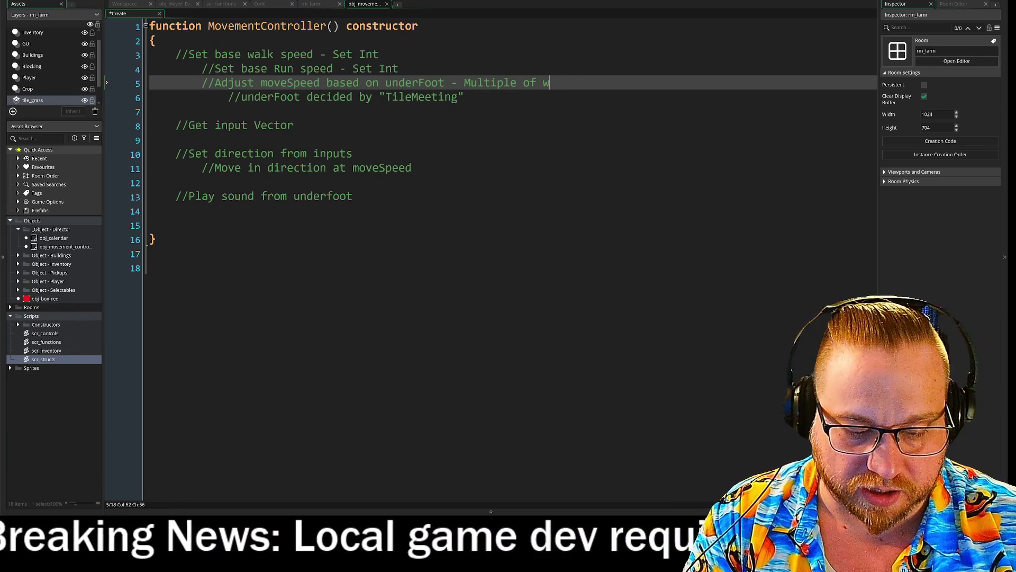
{"action": "type", "text": "alk or "}
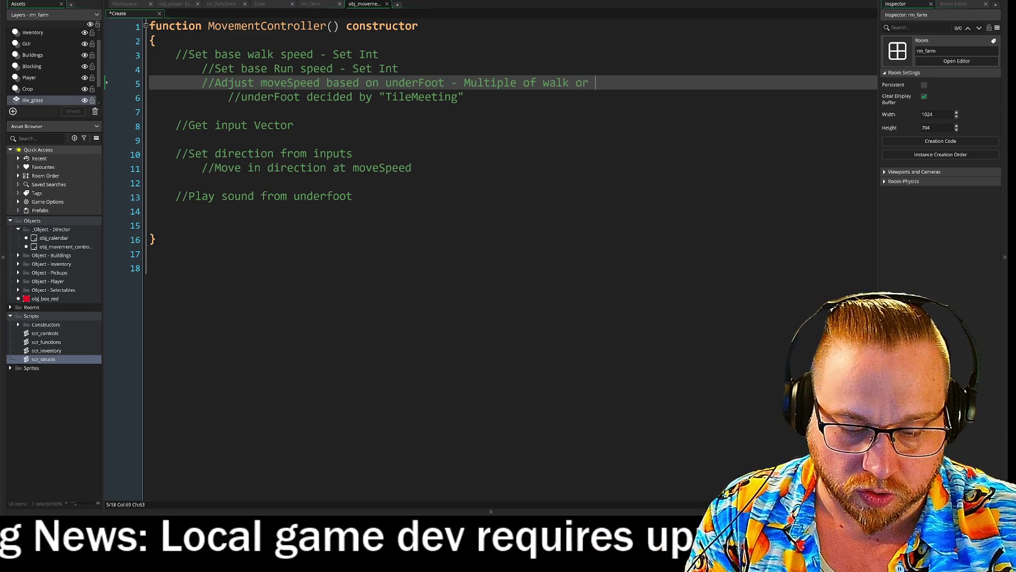
{"action": "type", "text": "Run"}
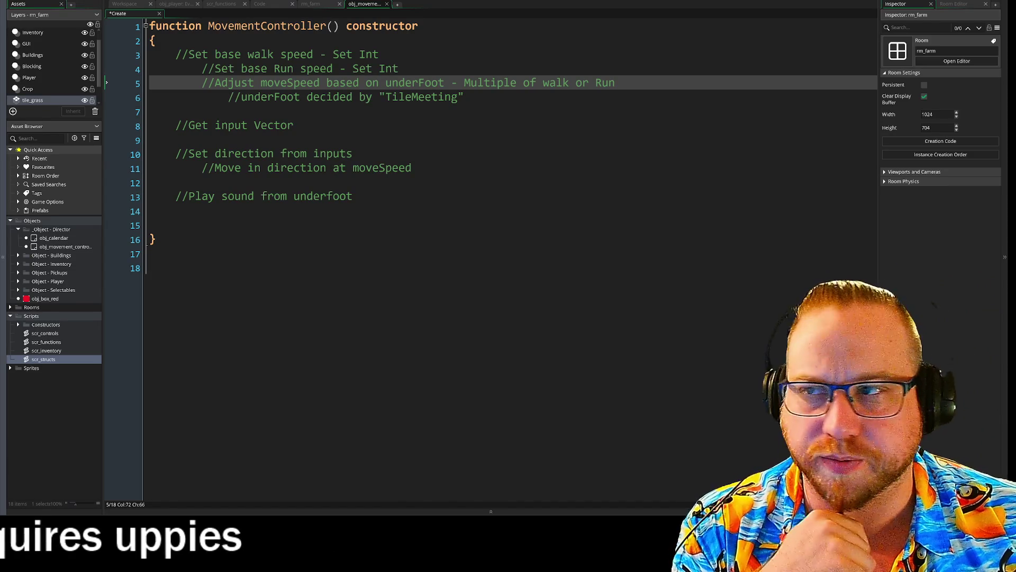
Insert another empty line below the Play sound from underfoot comment.
{"action": "left_click", "coordinate": [465, 97]}
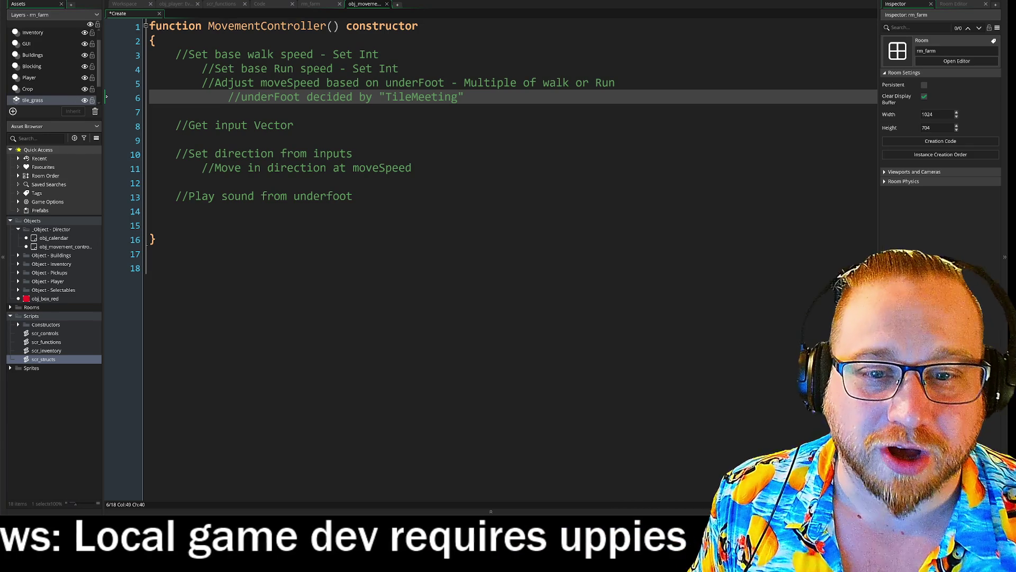
{"action": "left_click", "coordinate": [107, 210]}
{"action": "key", "text": "Return"}
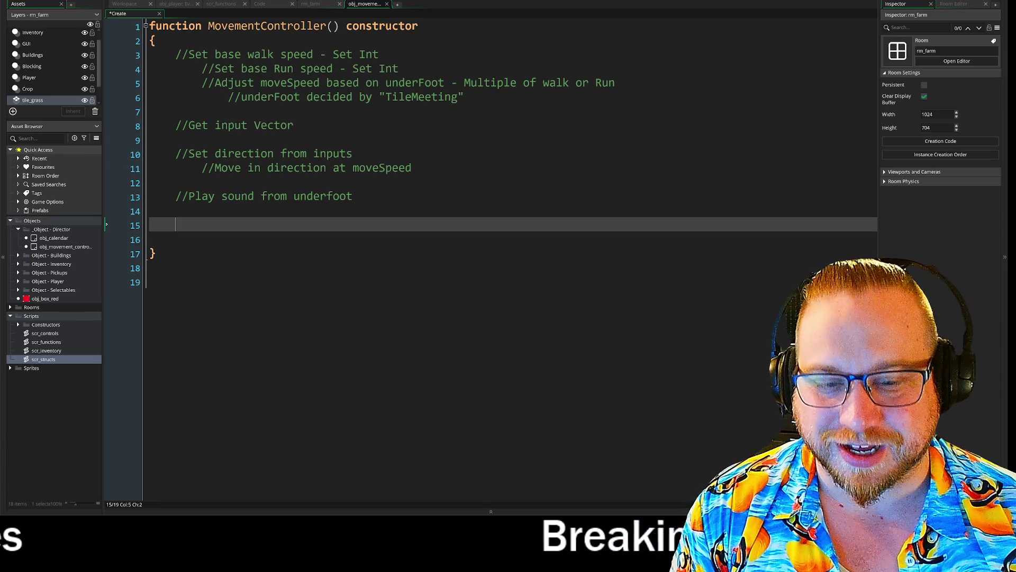
Insert a move_and_collide() call via autocomplete and view its tooltip requiring at least 3 arguments.
{"action": "type", "text": "move"}
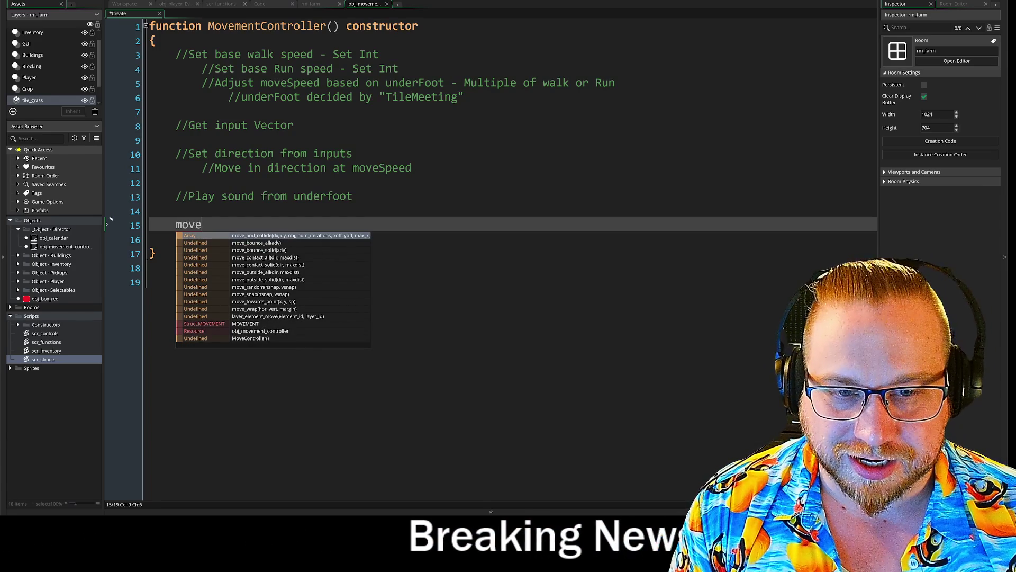
{"action": "key", "text": "Return"}
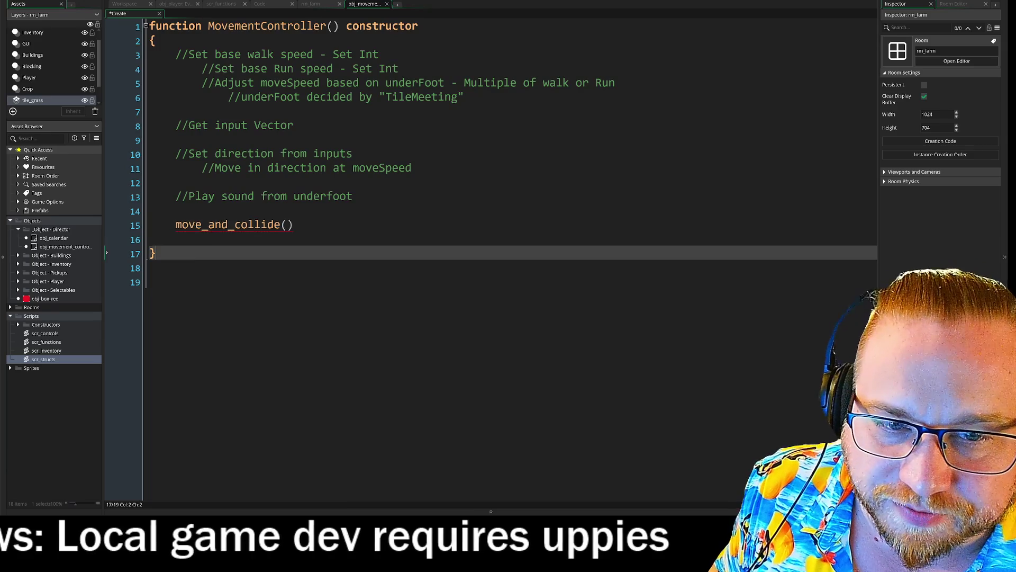
{"action": "key", "text": "Right"}
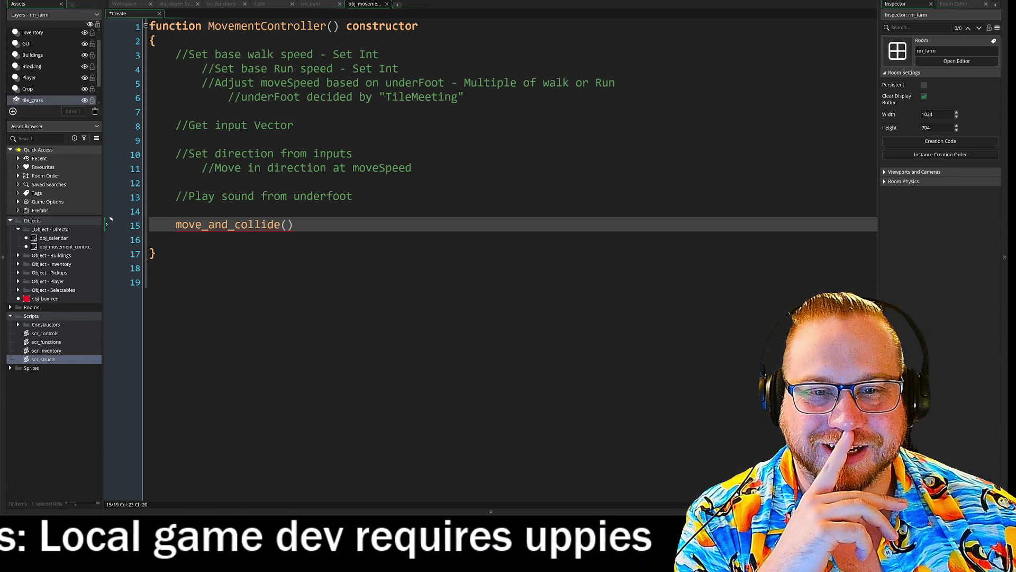
{"action": "mouse_move", "coordinate": [265, 224]}
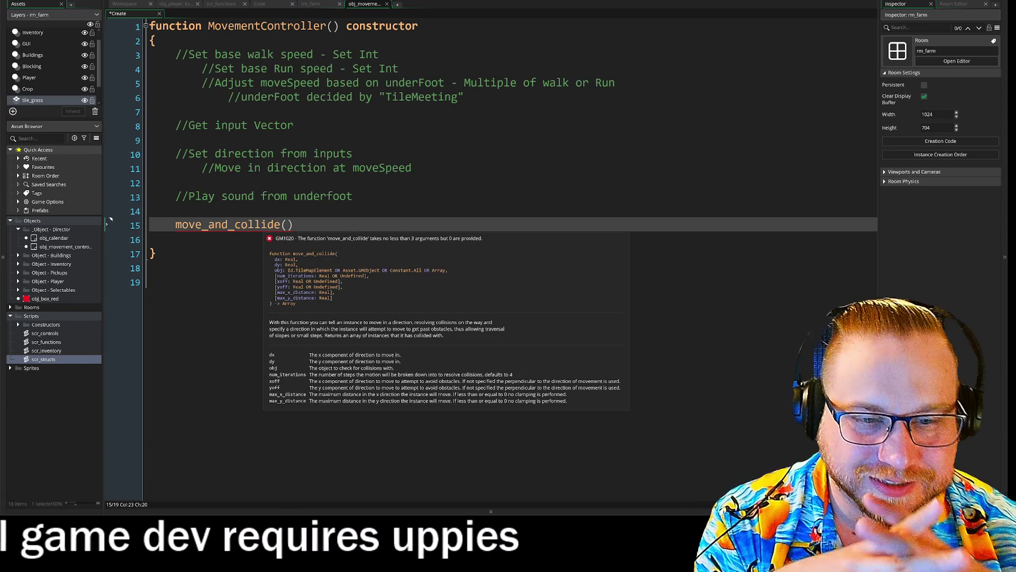
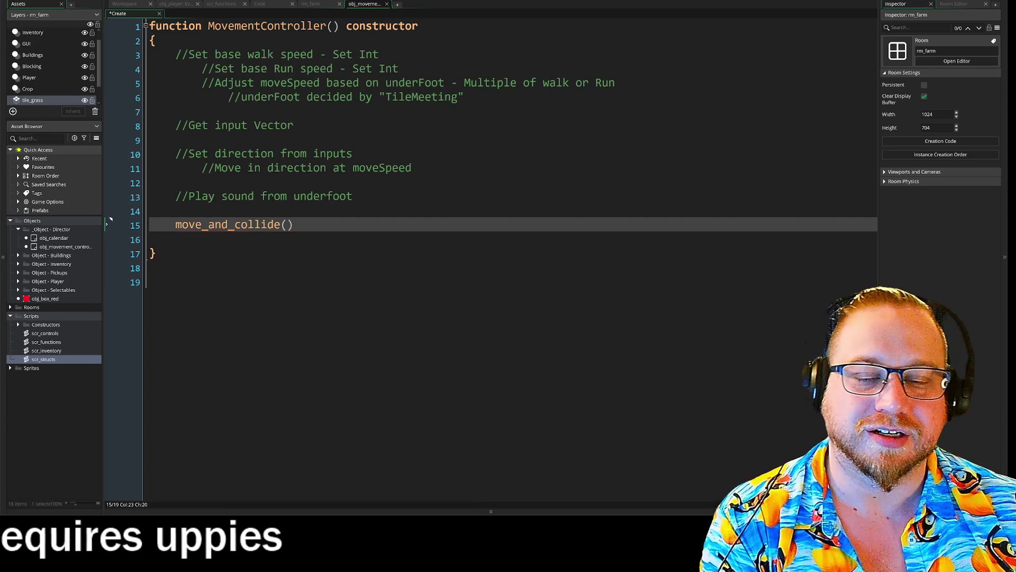
Paste the old speed and state switch code at the script's end, then delete it again.
{"action": "key", "text": "ctrl+End"}
{"action": "type", "text": "walk_speed = 1; run_speed = 3; crouch_speed = 0.5; state = \"walk\";  switch (state) {     case \"walk\":         speed = walk_speed;         break;     case \"run\":         speed = run_speed;         break;     case \"crouch\":         speed = crouch_speed;         break; }"}
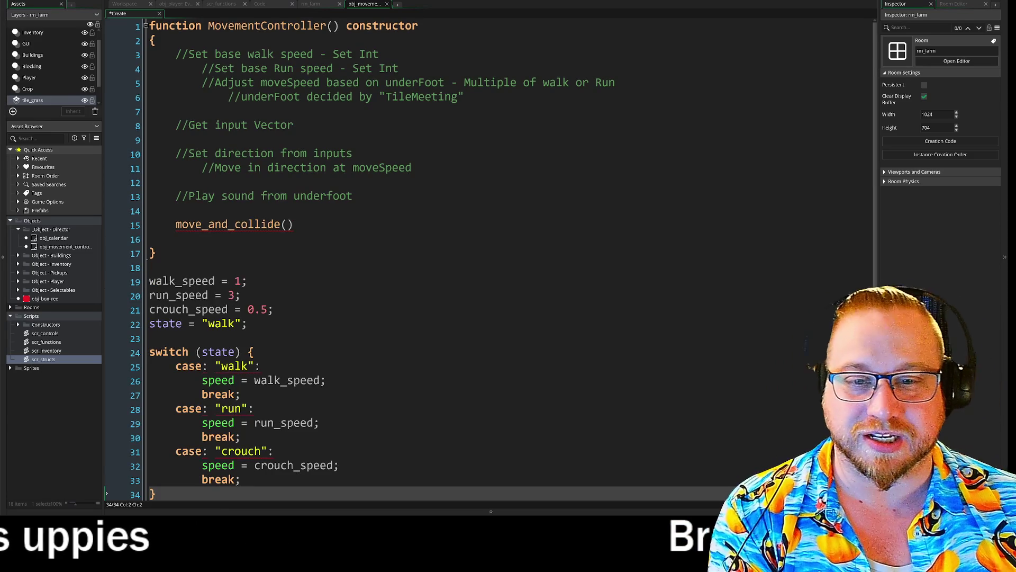
{"action": "left_click", "coordinate": [247, 295]}
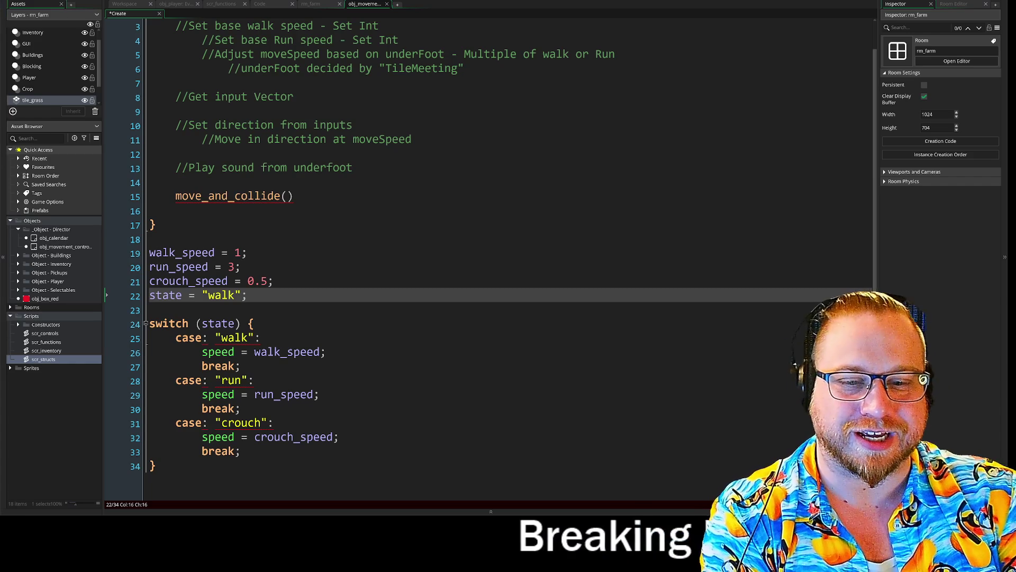
{"action": "mouse_move", "coordinate": [104, 448]}
{"action": "left_mouse_down"}
{"action": "mouse_move", "coordinate": [111, 271]}
{"action": "mouse_move", "coordinate": [144, 295]}
{"action": "left_mouse_up"}
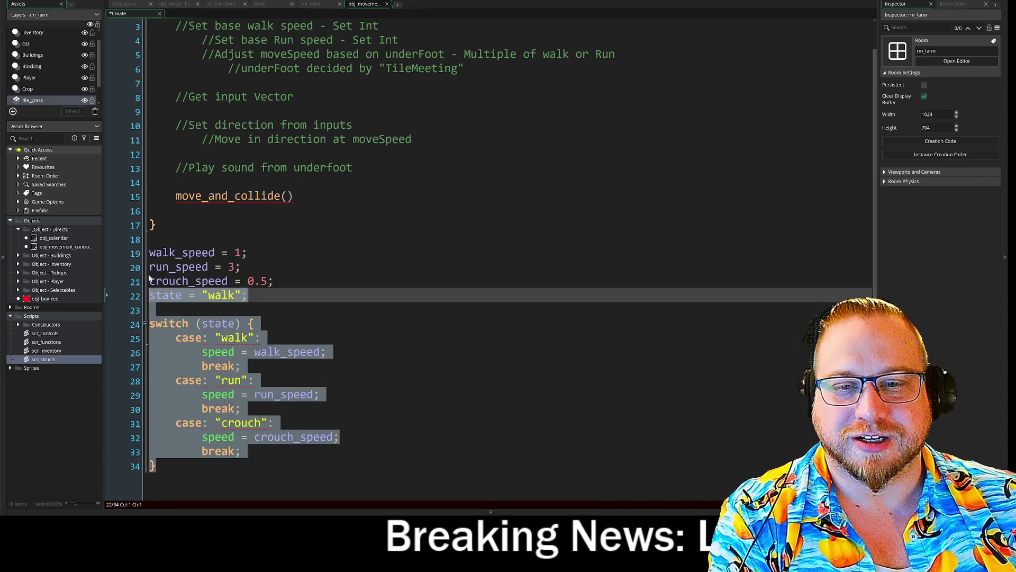
{"action": "key", "text": "BackSpace"}
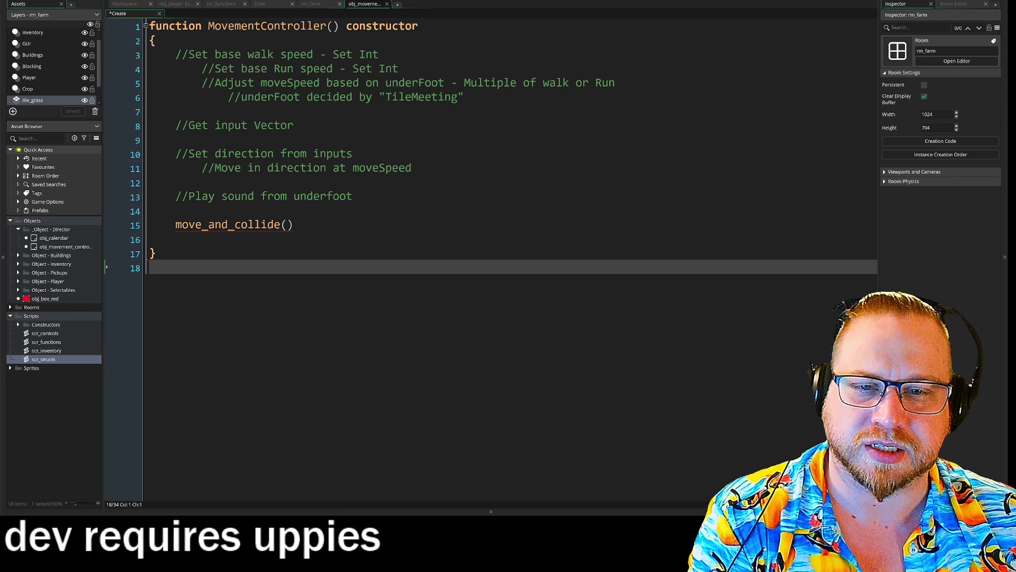
Delete the move_and_collide() call and the blank lines left in the constructor.
{"action": "left_click", "coordinate": [169, 225]}
{"action": "key", "text": "shift+End"}
{"action": "key", "text": "Delete"}
{"action": "key", "text": "BackSpace"}
{"action": "key", "text": "BackSpace"}
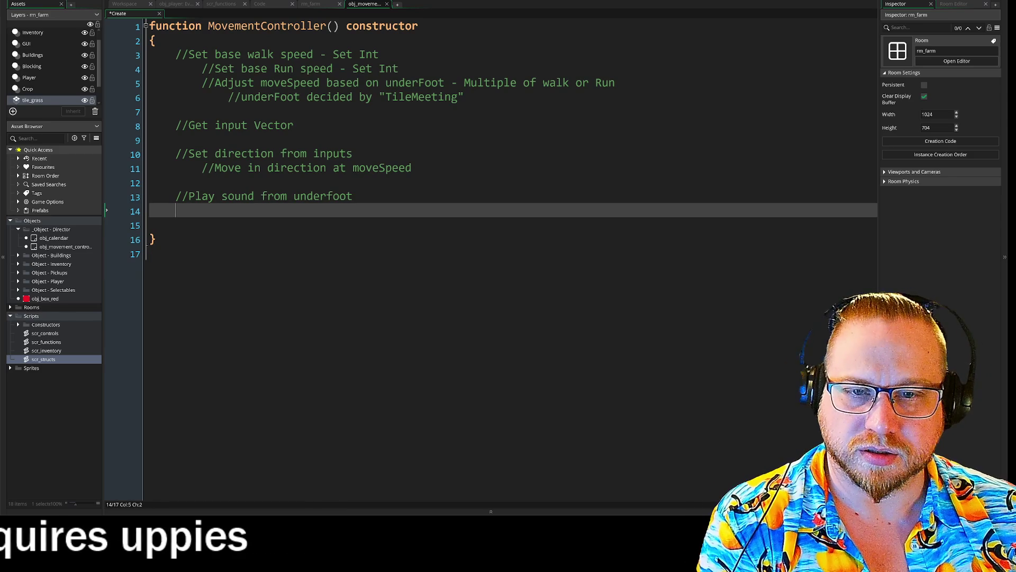
{"action": "key", "text": "BackSpace"}
{"action": "key", "text": "BackSpace"}
Add the line moveTech = new MovementController() below the constructor.
{"action": "left_click", "coordinate": [150, 239]}
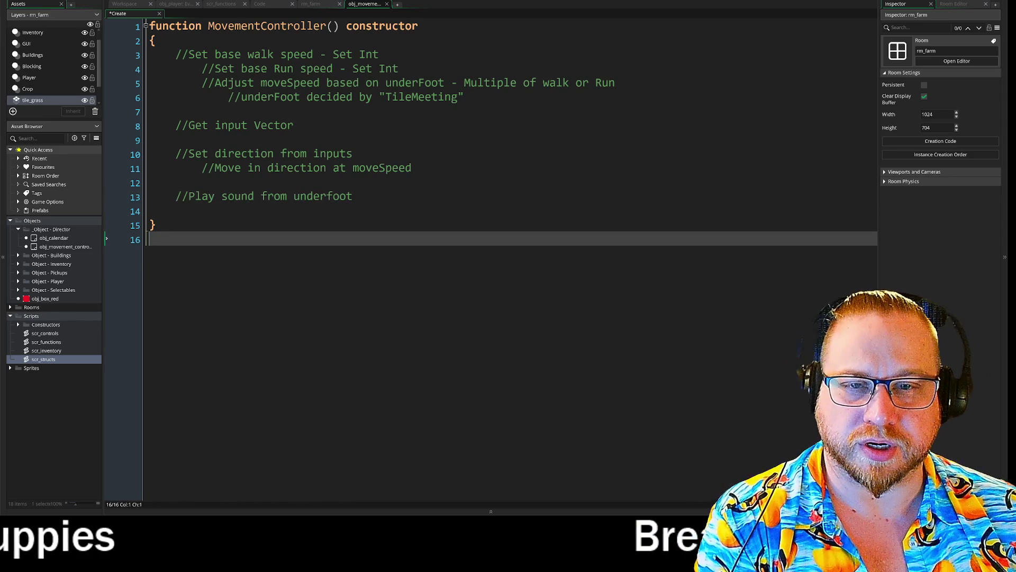
{"action": "key", "text": "Return"}
{"action": "key", "text": "Return"}
{"action": "type", "text": "new"}
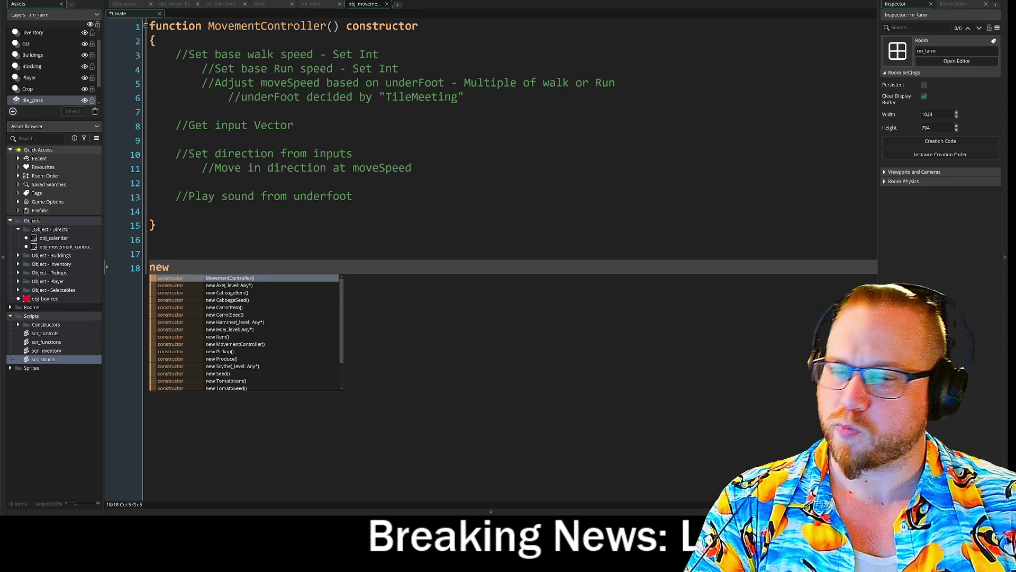
{"action": "key", "text": "BackSpace"}
{"action": "key", "text": "BackSpace"}
{"action": "key", "text": "BackSpace"}
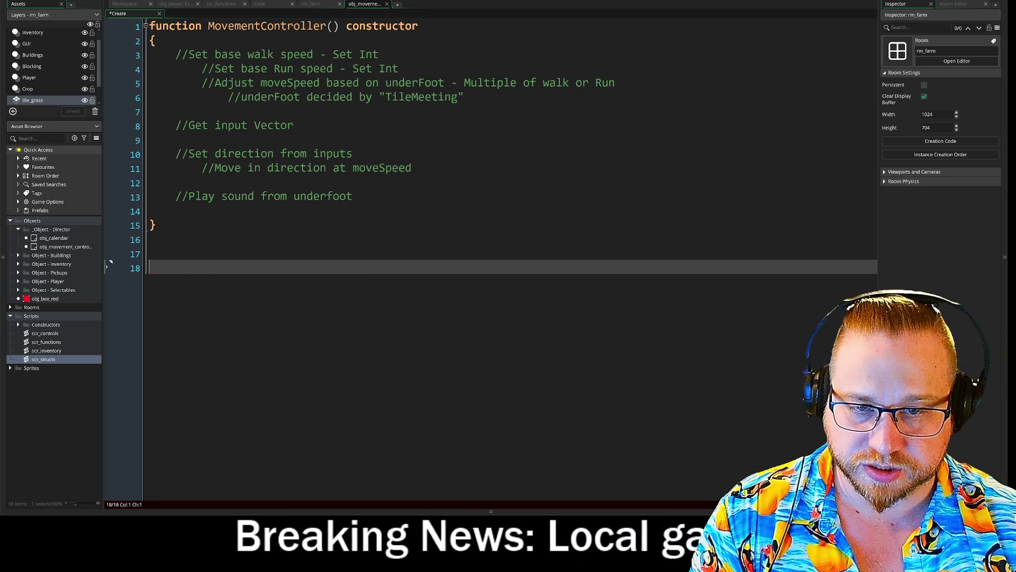
{"action": "type", "text": "moveTo"}
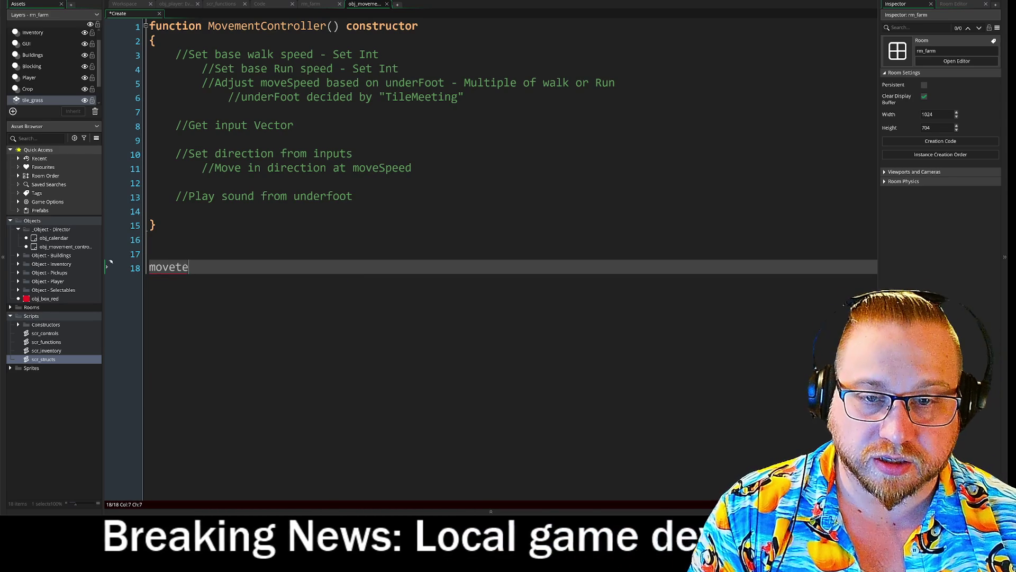
{"action": "key", "text": "BackSpace"}
{"action": "type", "text": "ech"}
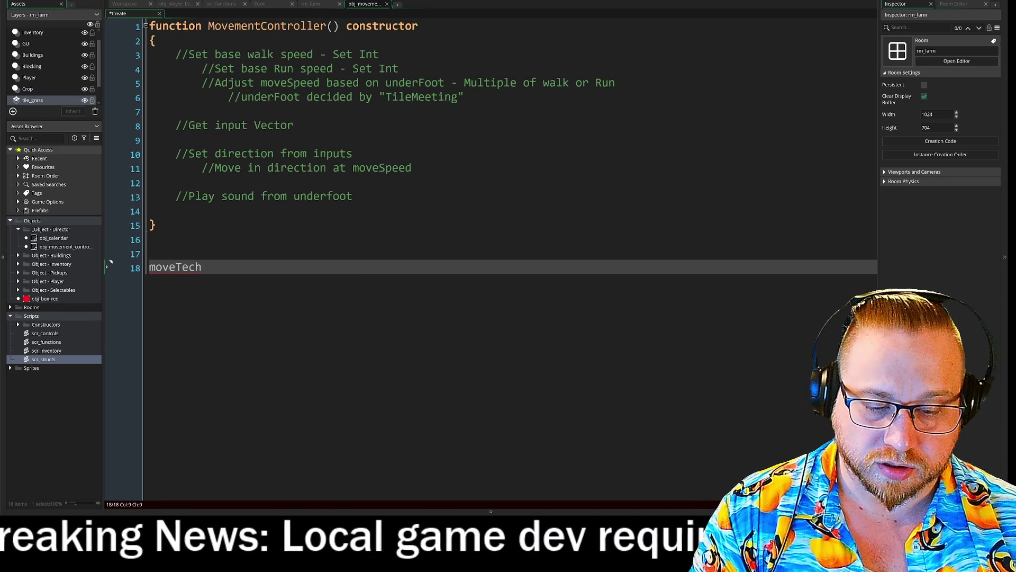
{"action": "type", "text": " = "}
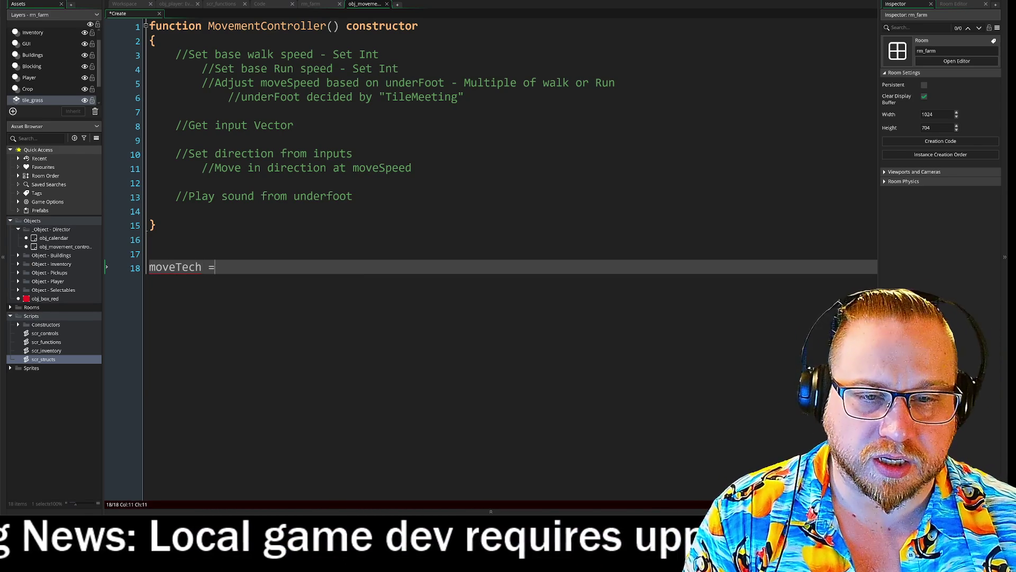
{"action": "type", "text": "new "}
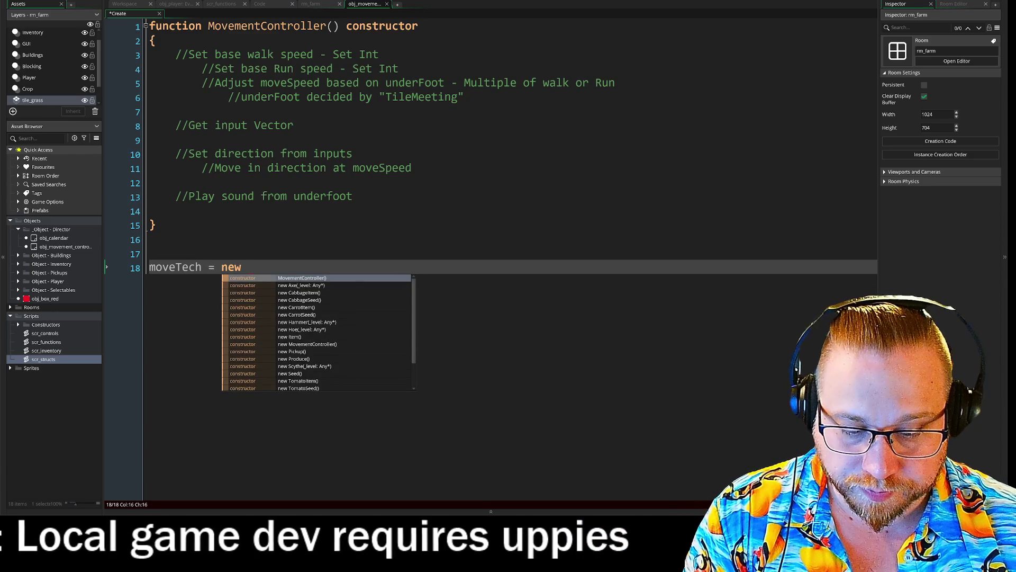
{"action": "type", "text": "Movement"}
{"action": "key", "text": "Return"}
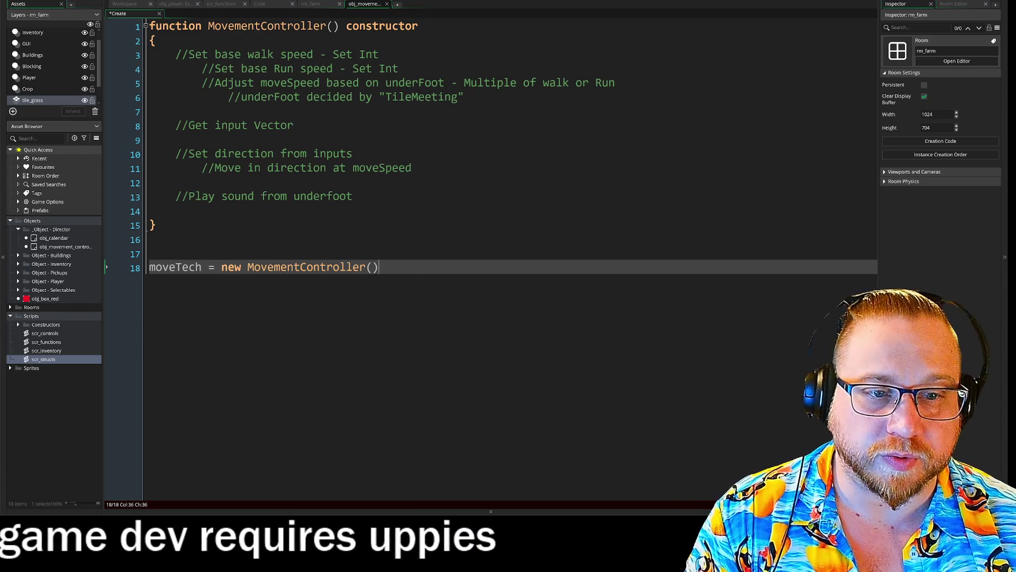
{"action": "key", "text": "Return"}
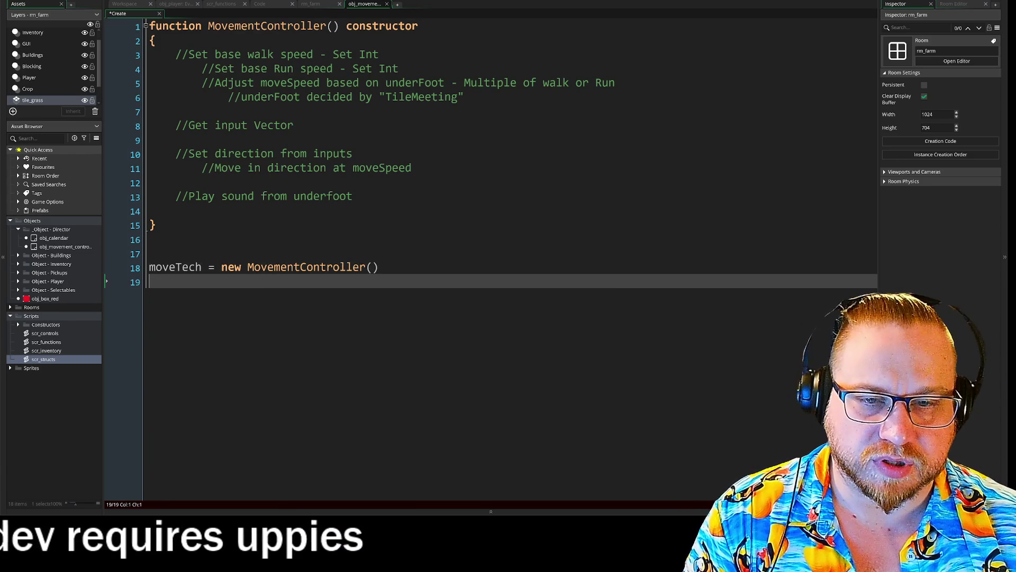
Start an indented line under the moveTech assignment for a chained call.
{"action": "type", "text": "{"}
{"action": "key", "text": "Return"}
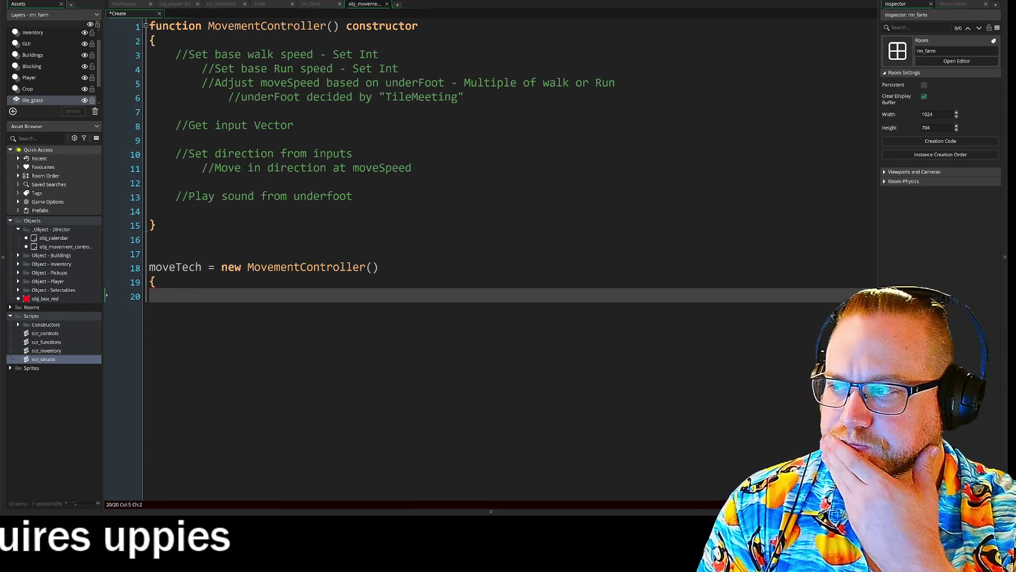
{"action": "key", "text": "BackSpace"}
{"action": "key", "text": "BackSpace"}
{"action": "key", "text": "BackSpace"}
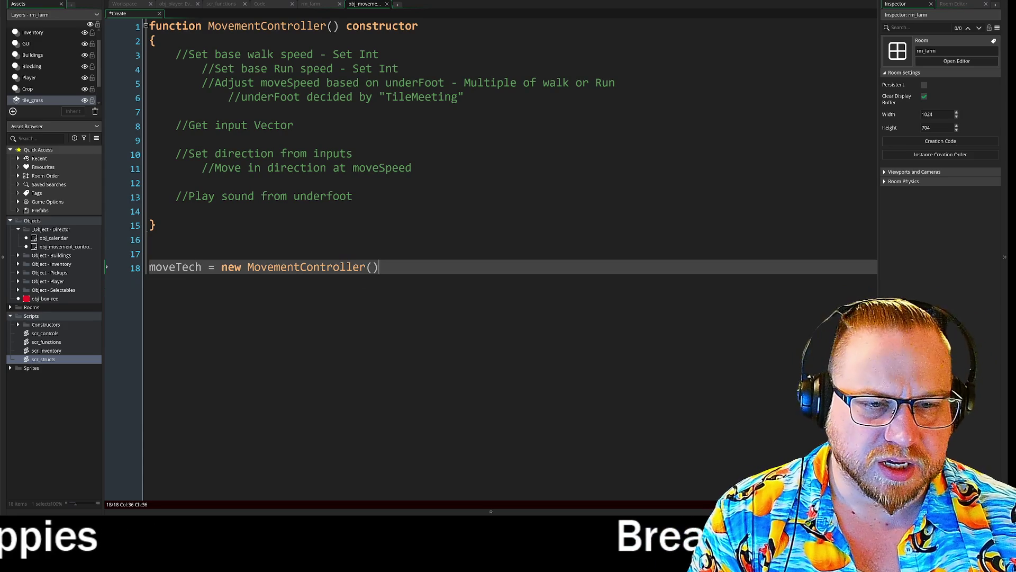
{"action": "key", "text": "Return"}
{"action": "key", "text": "Tab"}
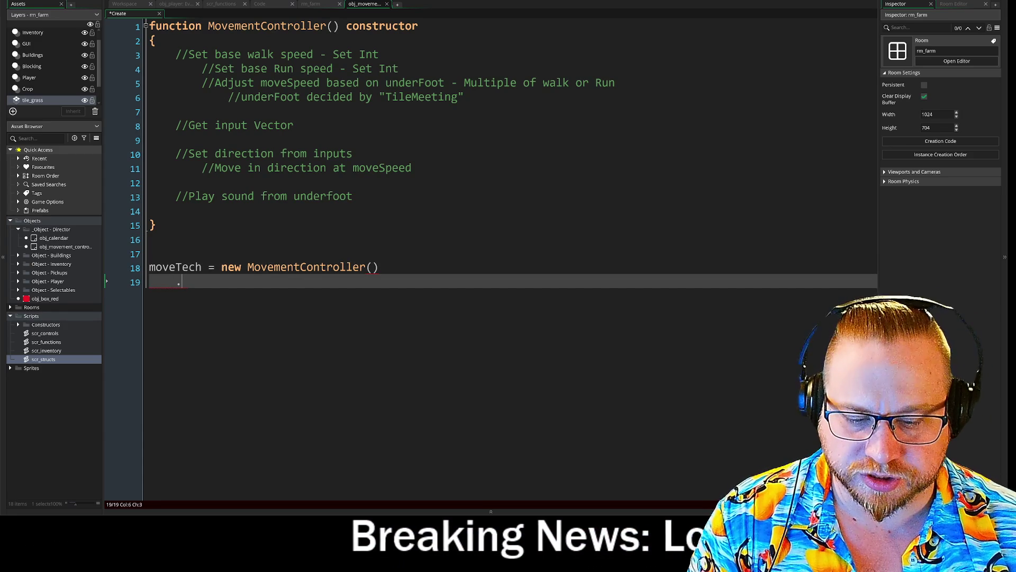
Chain .moveSpeed("walk", 1) under the moveTech assignment, without a trailing comma.
{"action": "type", "text": "move"}
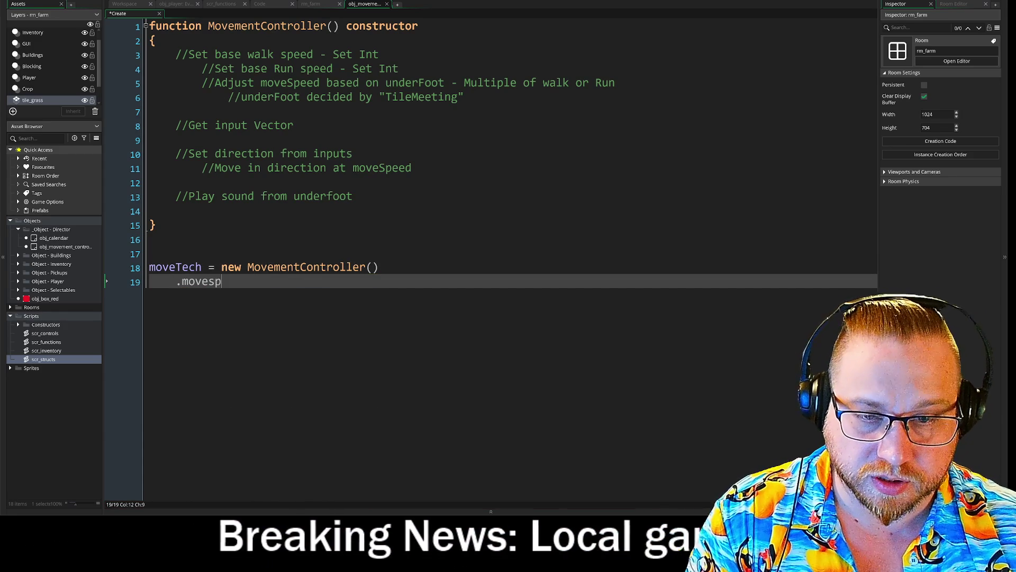
{"action": "type", "text": "Speed"}
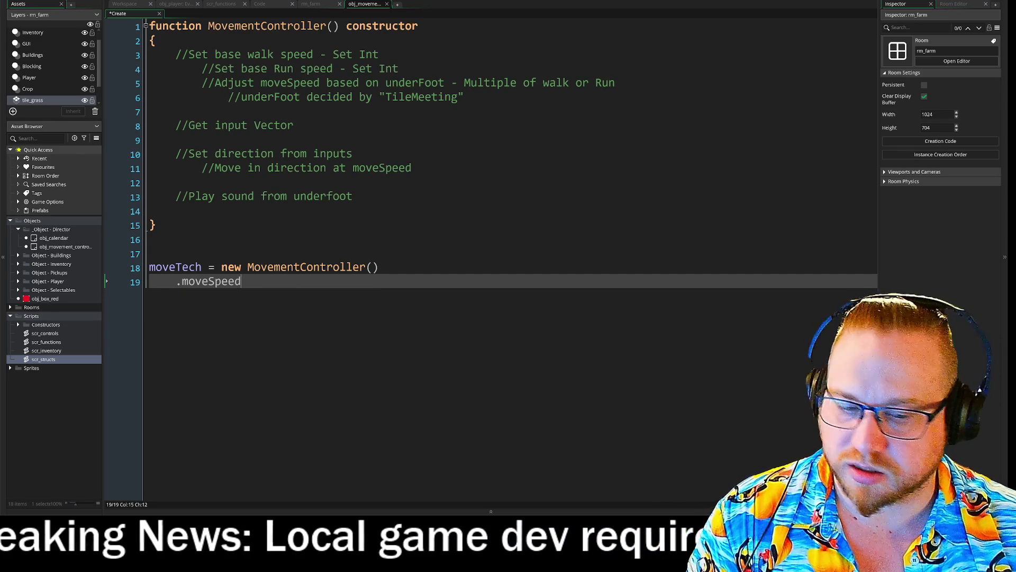
{"action": "type", "text": "("}
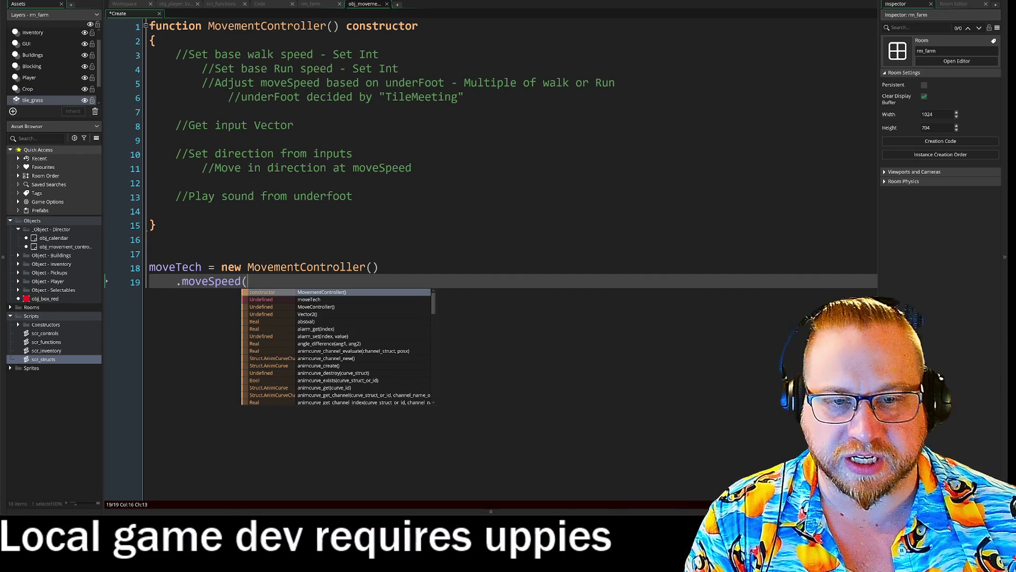
{"action": "left_click", "coordinate": [150, 239]}
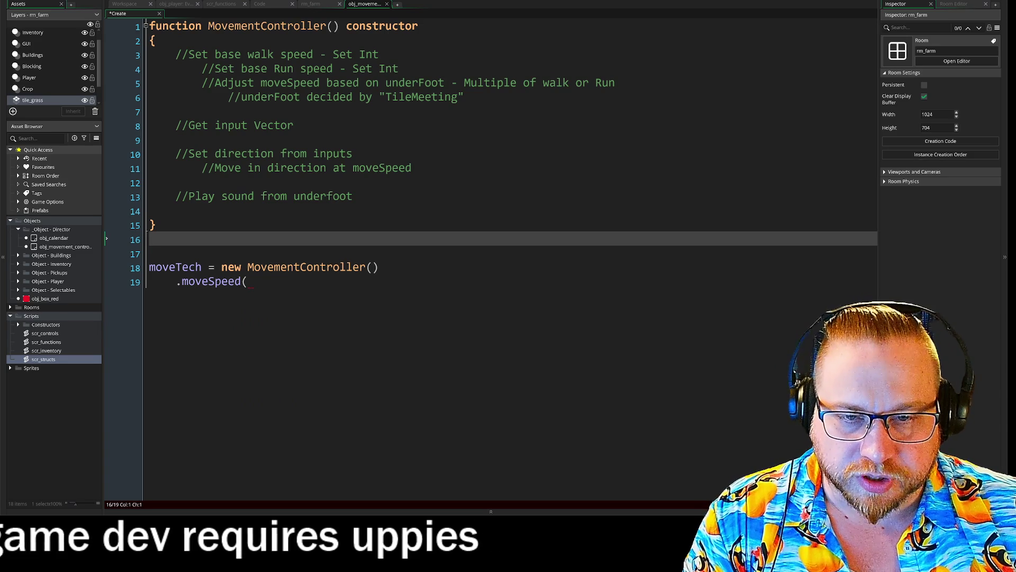
{"action": "double_click", "coordinate": [175, 267]}
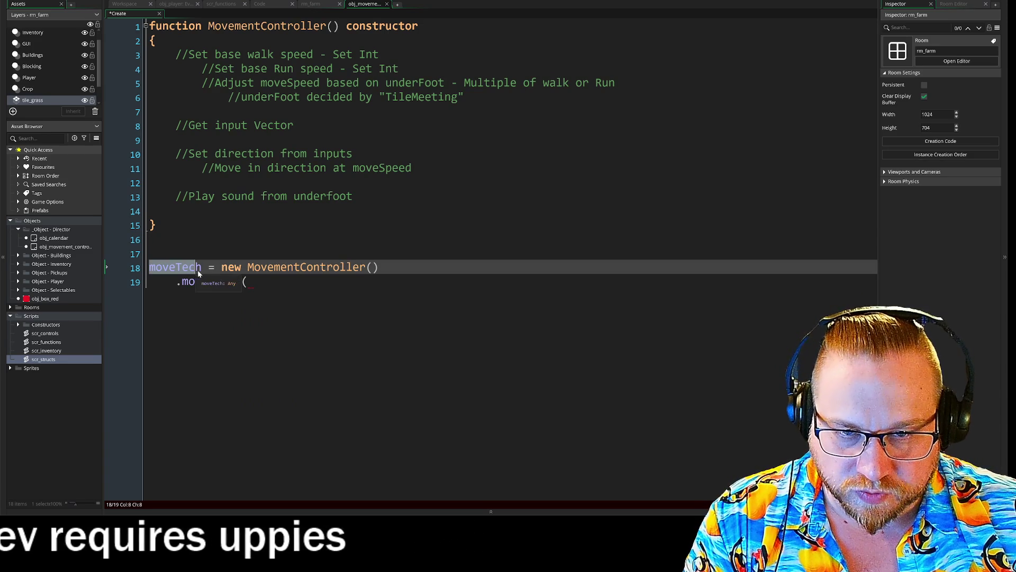
{"action": "left_click_drag", "start_coordinate": [247, 267], "coordinate": [380, 267]}
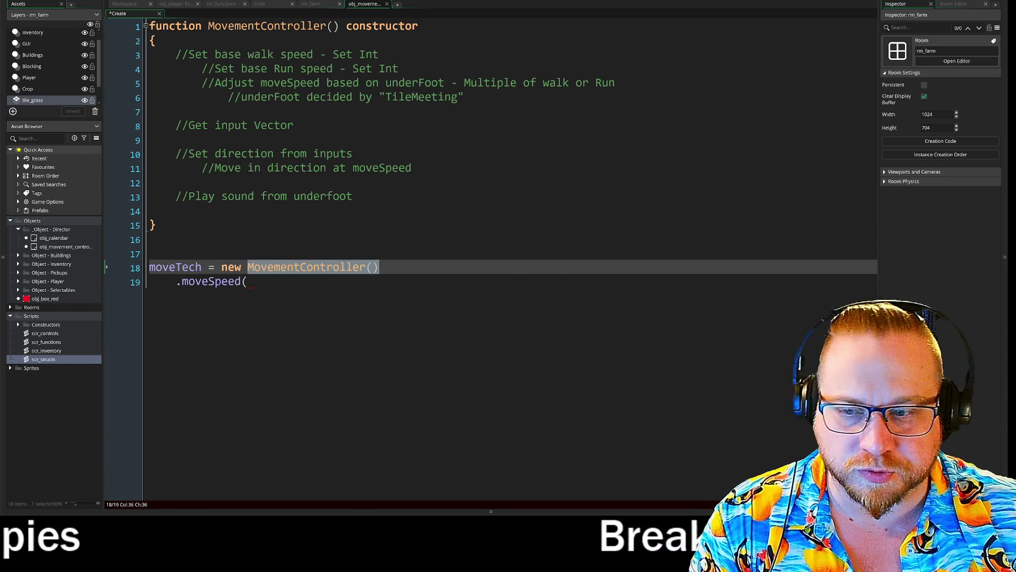
{"action": "left_click", "coordinate": [247, 281]}
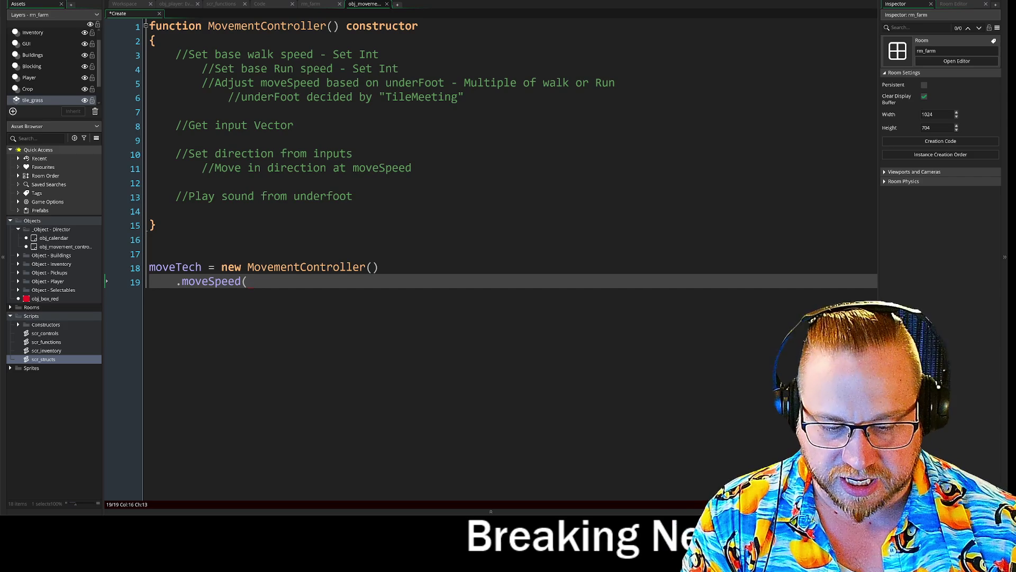
{"action": "type", "text": "\"\""}
{"action": "left_click", "coordinate": [252, 281]}
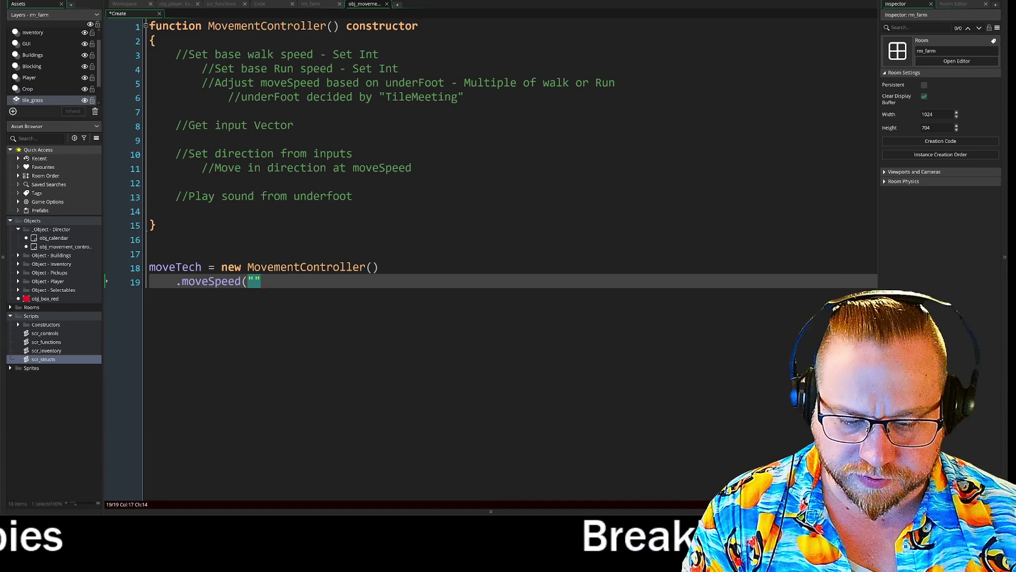
{"action": "type", "text": "walk\", "}
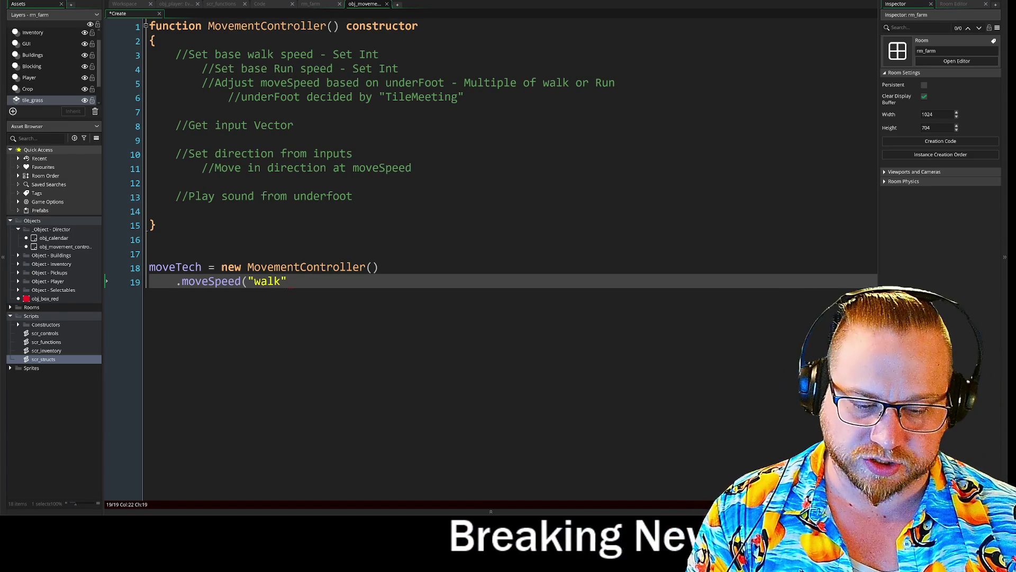
{"action": "type", "text": "1,"}
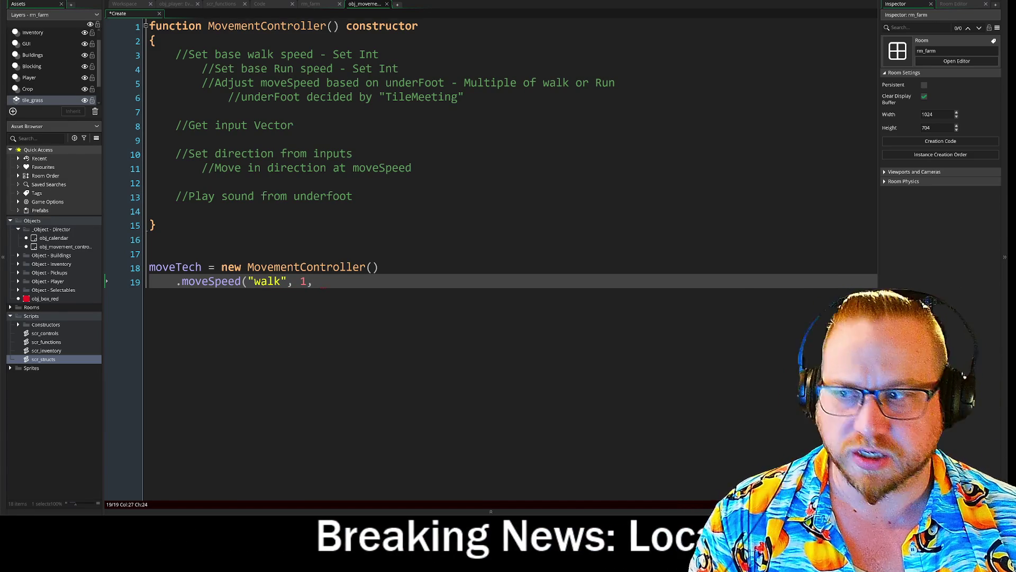
{"action": "key", "text": "BackSpace"}
{"action": "type", "text": ")"}
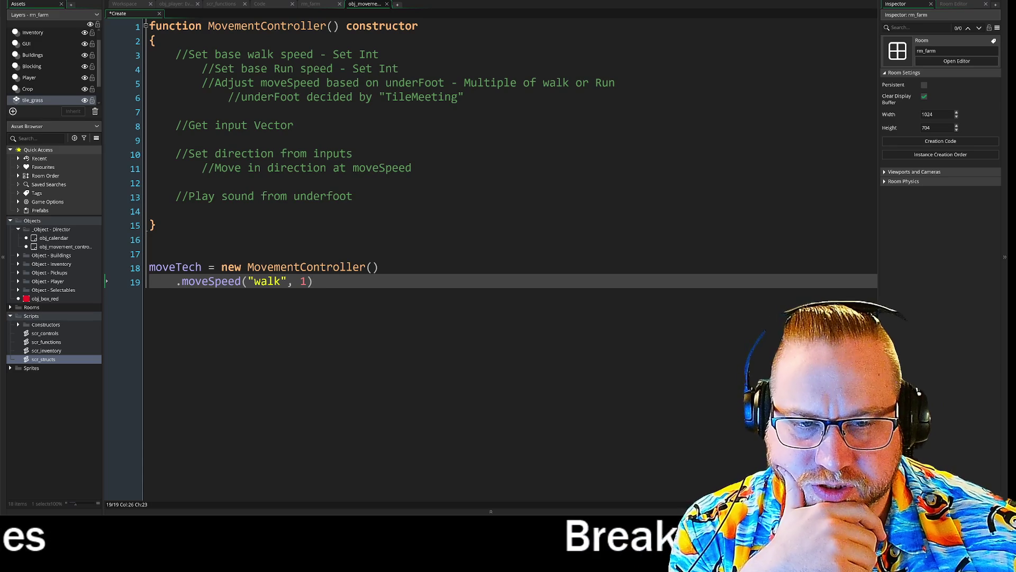
Check the MovementController() call and place the caret on the constructor's empty line 7.
{"action": "left_click", "coordinate": [366, 267]}
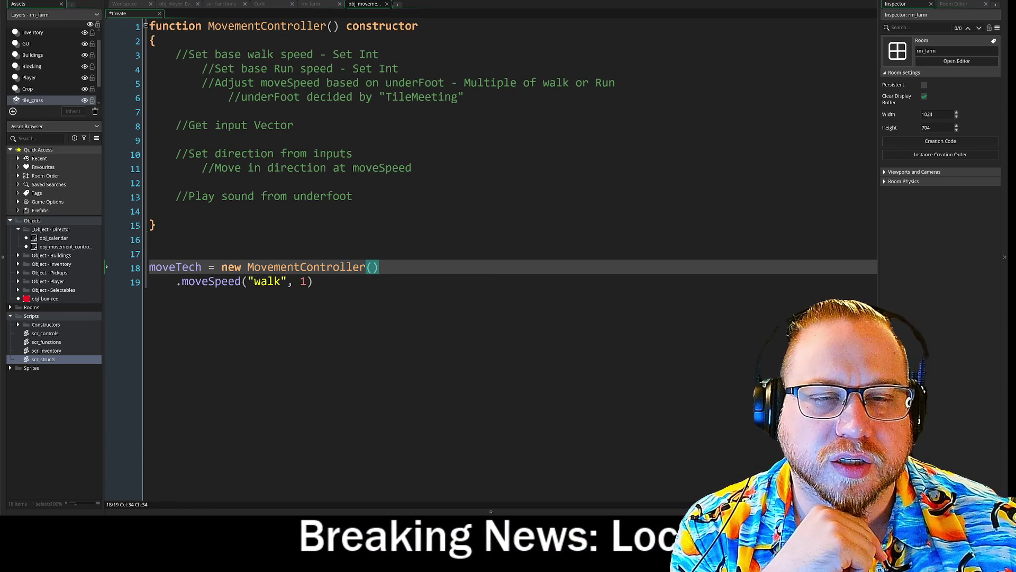
{"action": "left_click", "coordinate": [175, 112]}
{"action": "type", "text": "m"}
{"action": "key", "text": "BackSpace"}
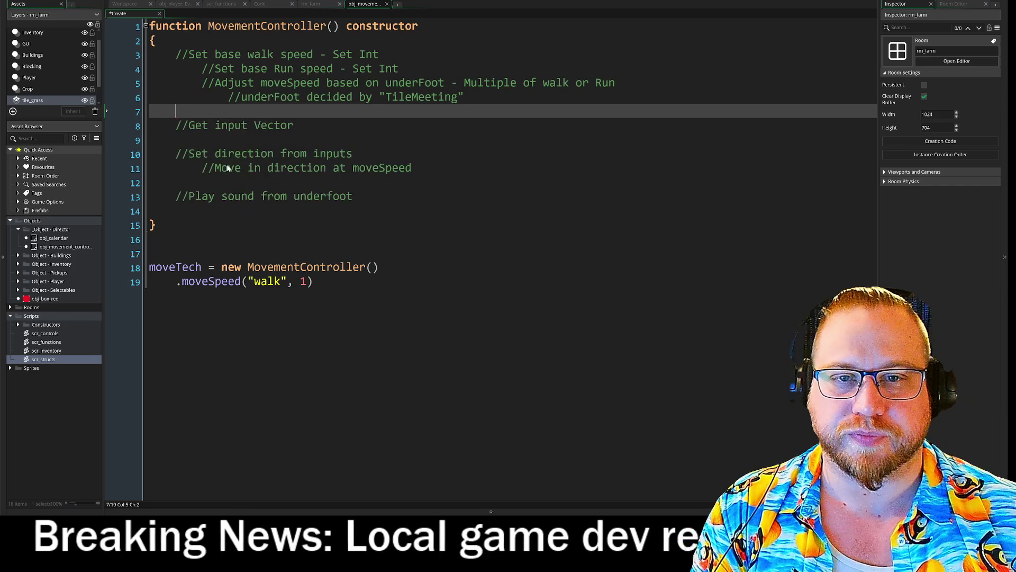
Add moveSpeed = noone; right after the constructor's opening brace.
{"action": "left_click", "coordinate": [158, 40]}
{"action": "key", "text": "Return"}
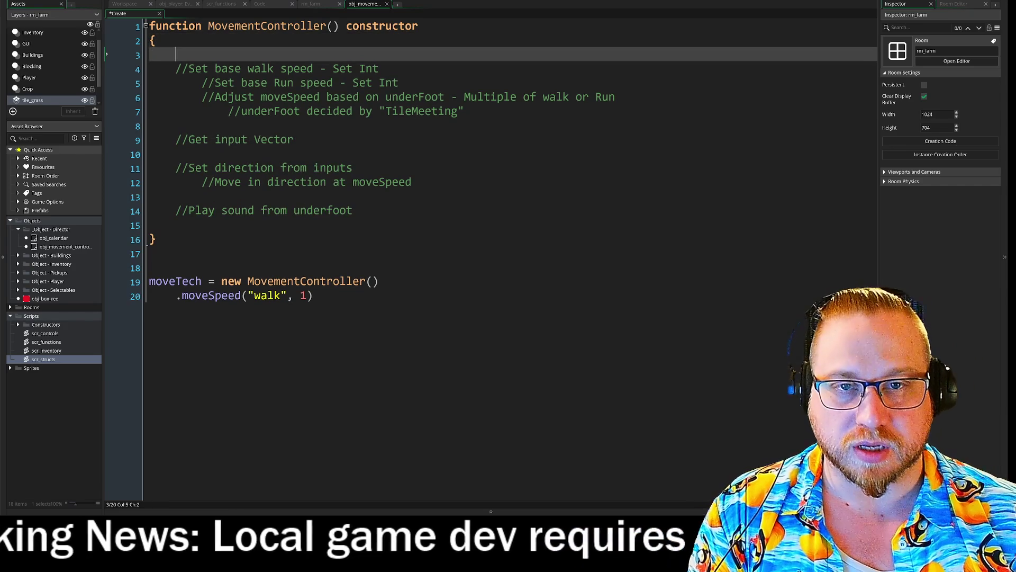
{"action": "type", "text": "move"}
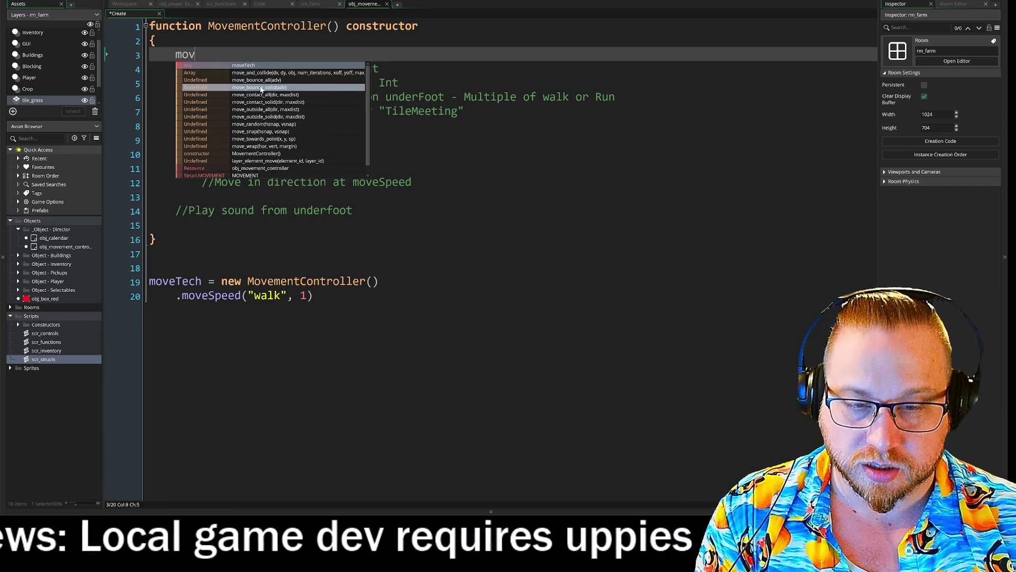
{"action": "type", "text": "Speed = 1"}
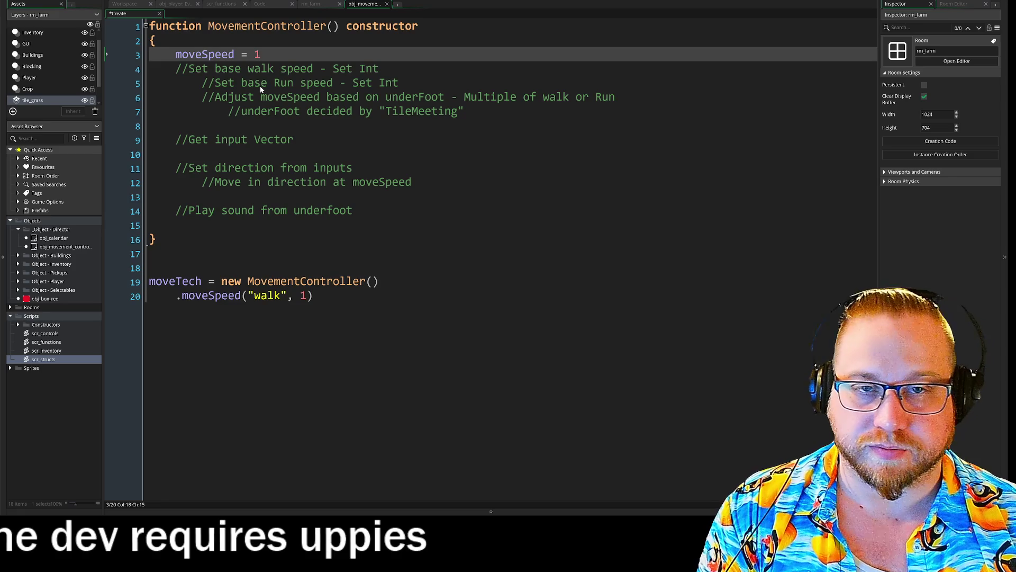
{"action": "key", "text": "BackSpace"}
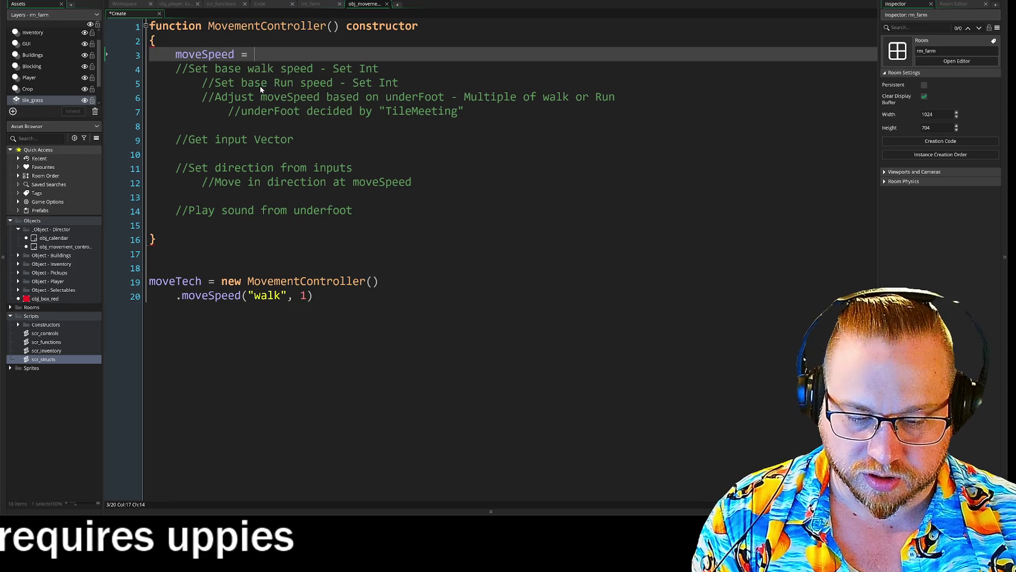
{"action": "type", "text": "noon"}
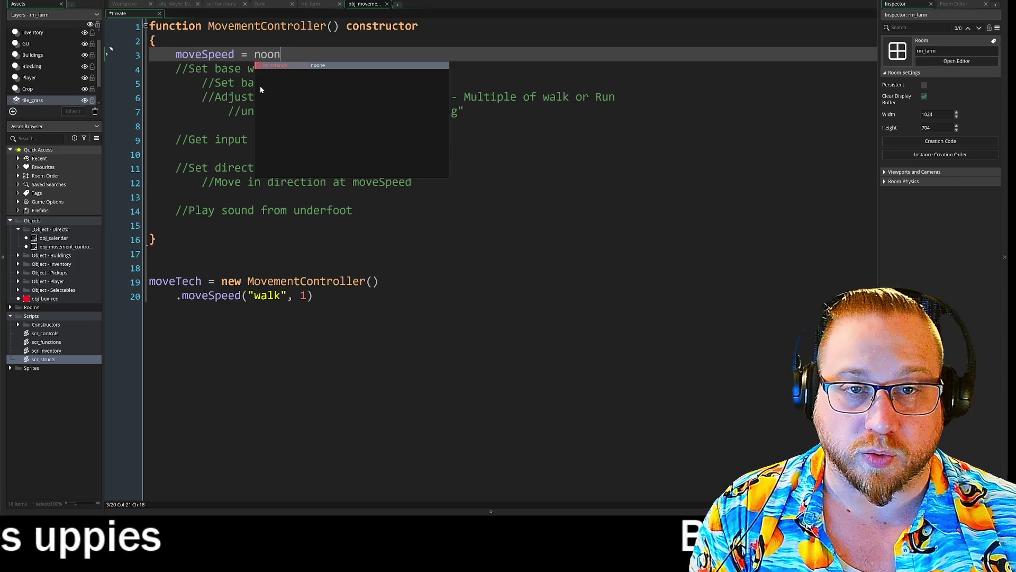
{"action": "type", "text": "e;"}
Briefly prefix .moveSpeed on line 20 with moveTech, then delete it again.
{"action": "key", "text": "ctrl+End"}
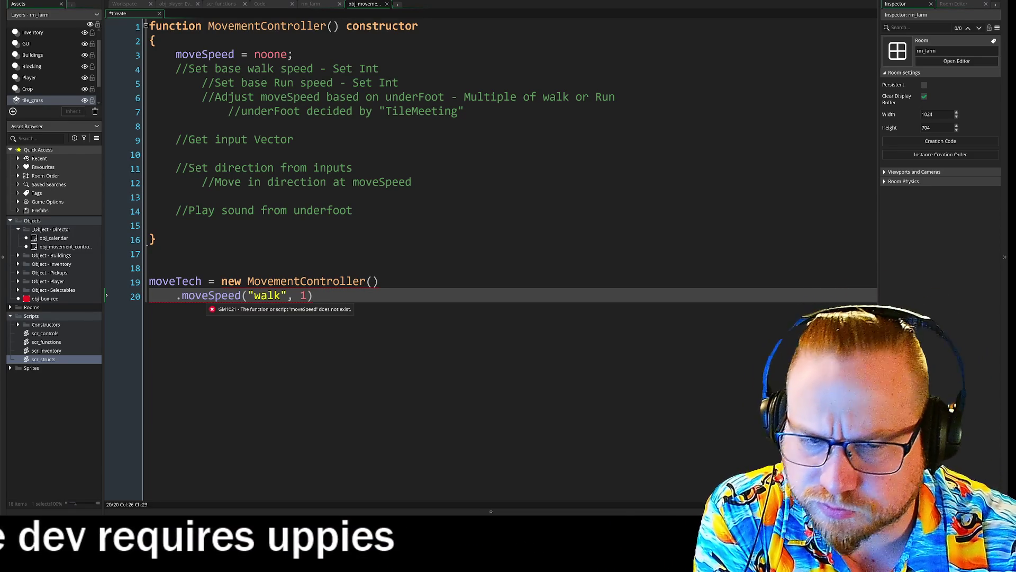
{"action": "left_click", "coordinate": [176, 296]}
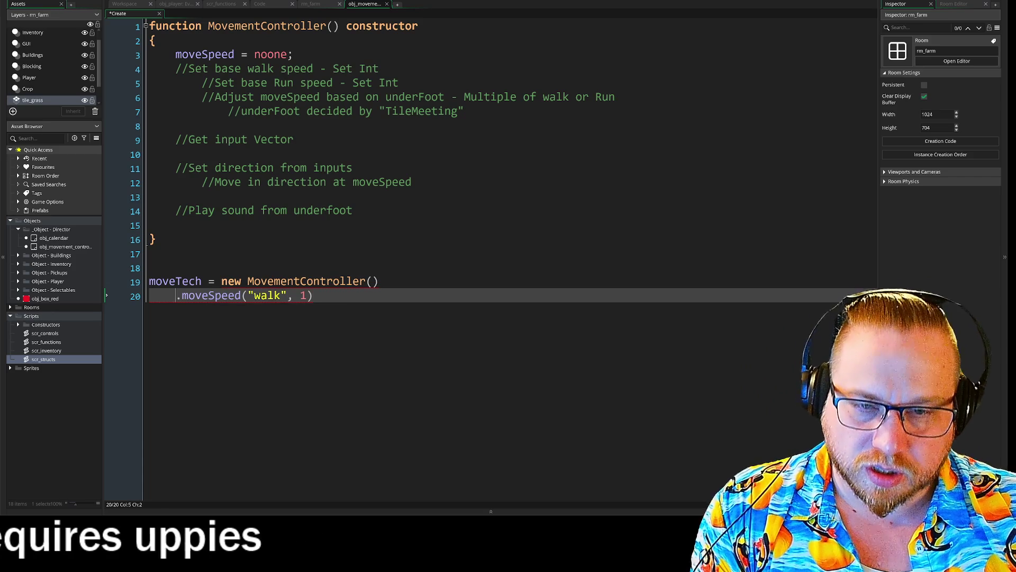
{"action": "type", "text": "move"}
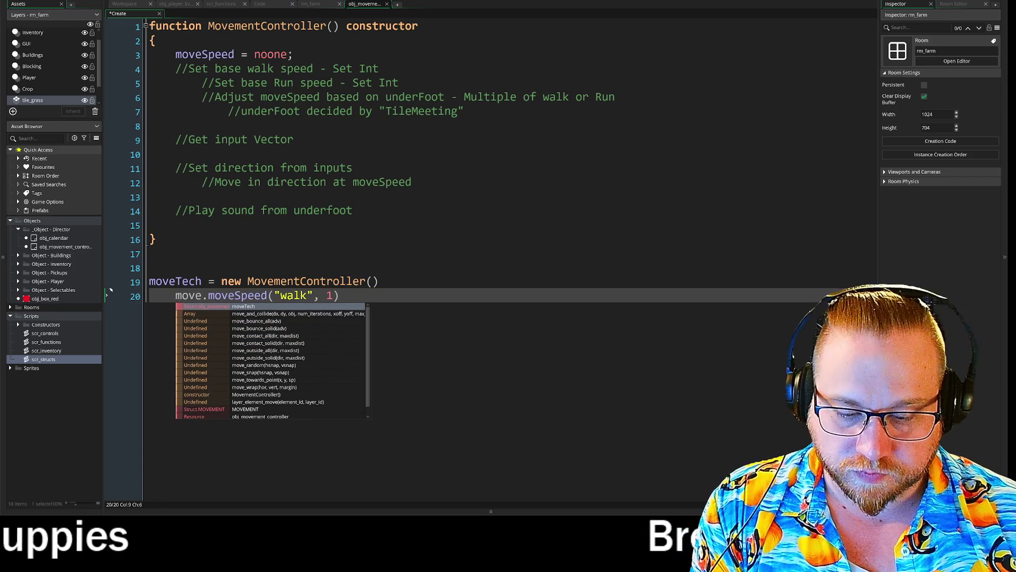
{"action": "type", "text": "T"}
{"action": "key", "text": "Return"}
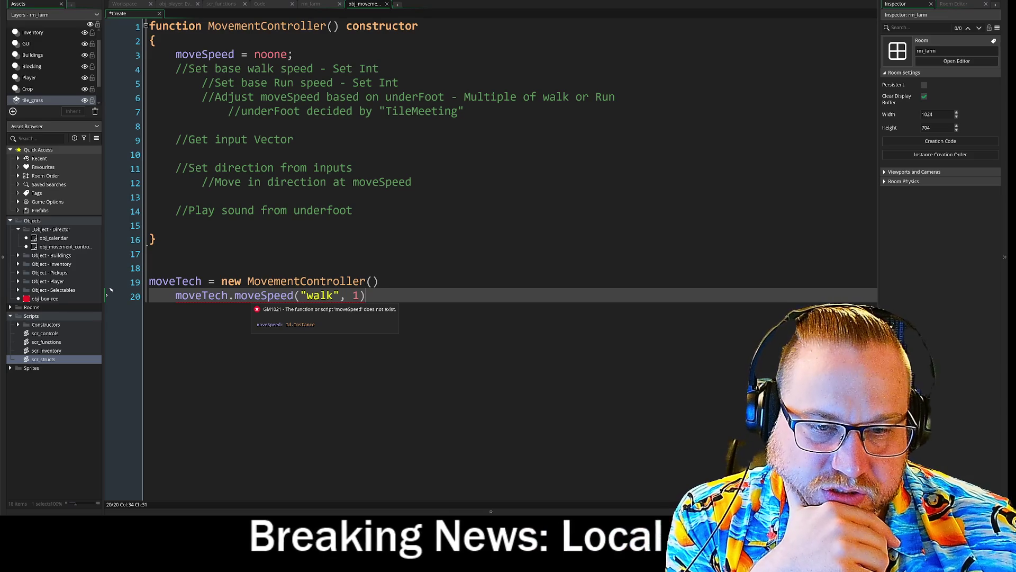
{"action": "key", "text": "ctrl+Left"}
{"action": "key", "text": "ctrl+Left"}
{"action": "key", "text": "ctrl+Left"}
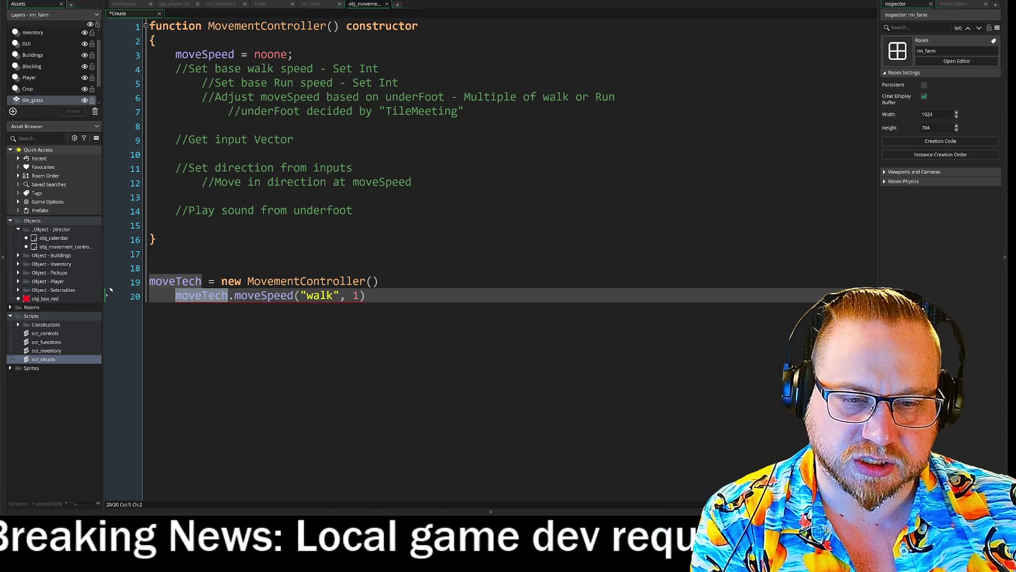
{"action": "key", "text": "ctrl+Delete"}
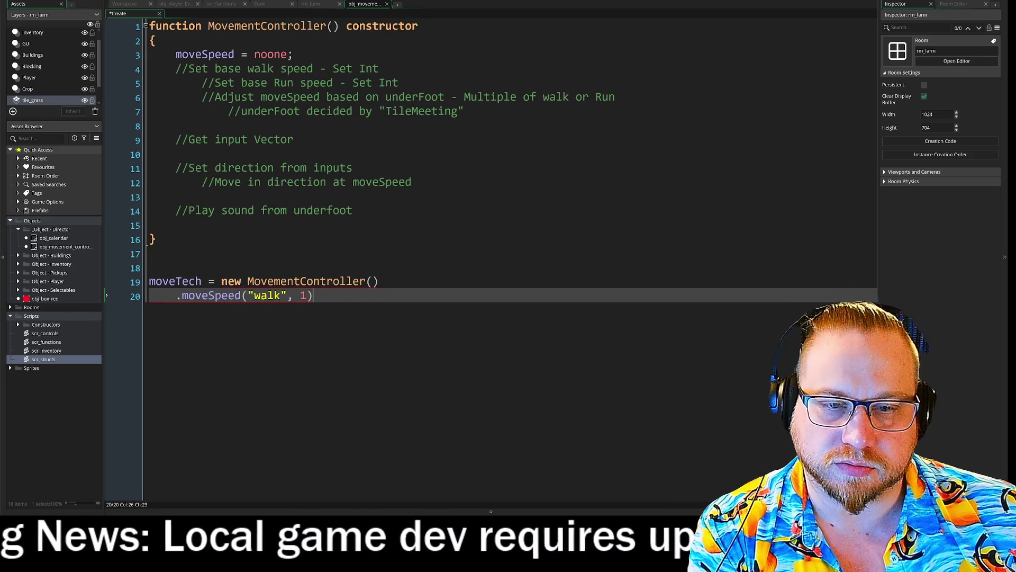
Delete the moveSpeed = noone; line and rename the chained call to .set_movespeed("walk", 1).
{"action": "triple_click", "coordinate": [233, 54]}
{"action": "key", "text": "BackSpace"}
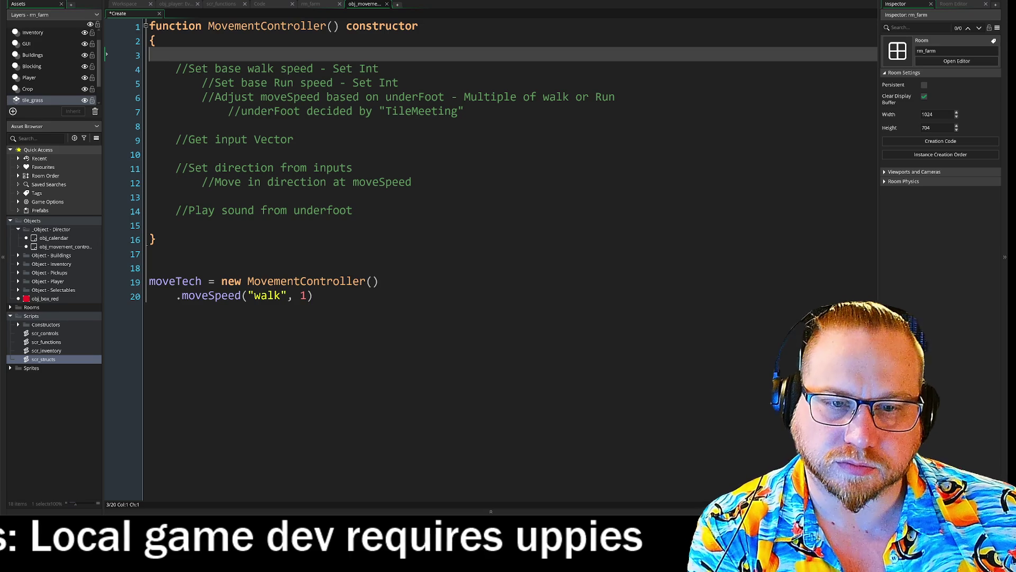
{"action": "left_click", "coordinate": [313, 296]}
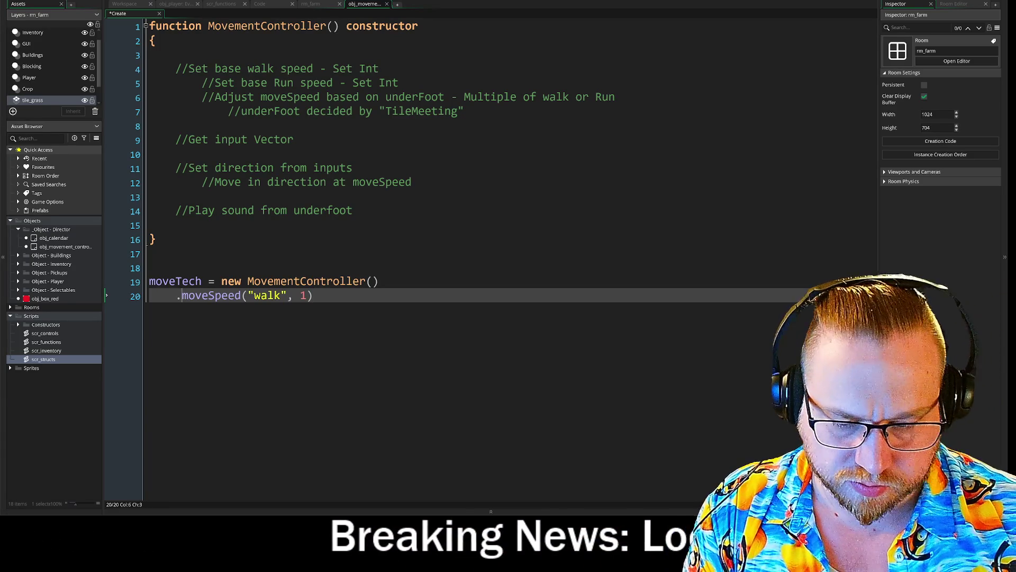
{"action": "key", "text": "Right"}
{"action": "key", "text": "Right"}
{"action": "key", "text": "Right"}
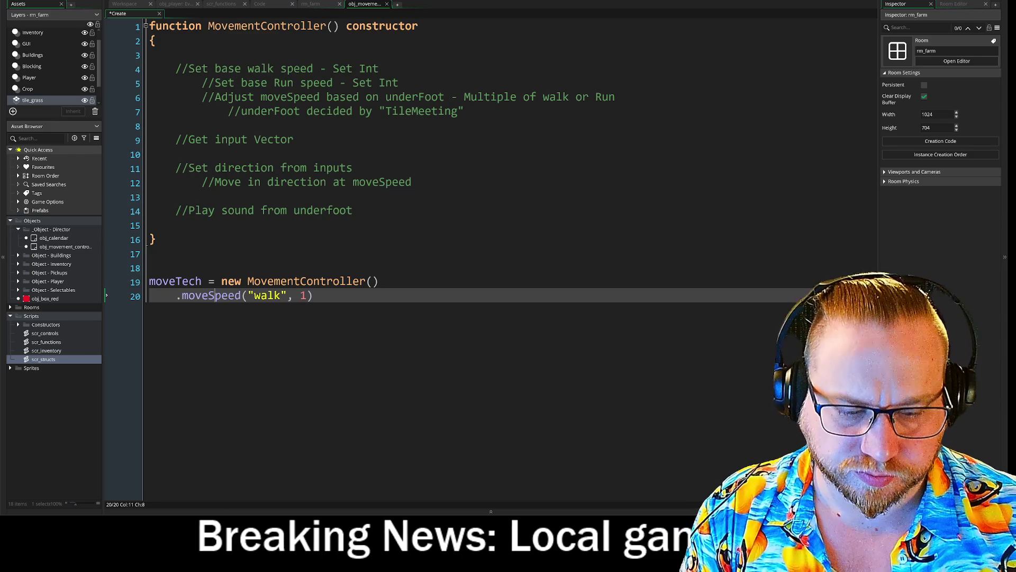
{"action": "key", "text": "Delete"}
{"action": "type", "text": "s"}
{"action": "key", "text": "Left"}
{"action": "key", "text": "Left"}
{"action": "type", "text": "set_"}
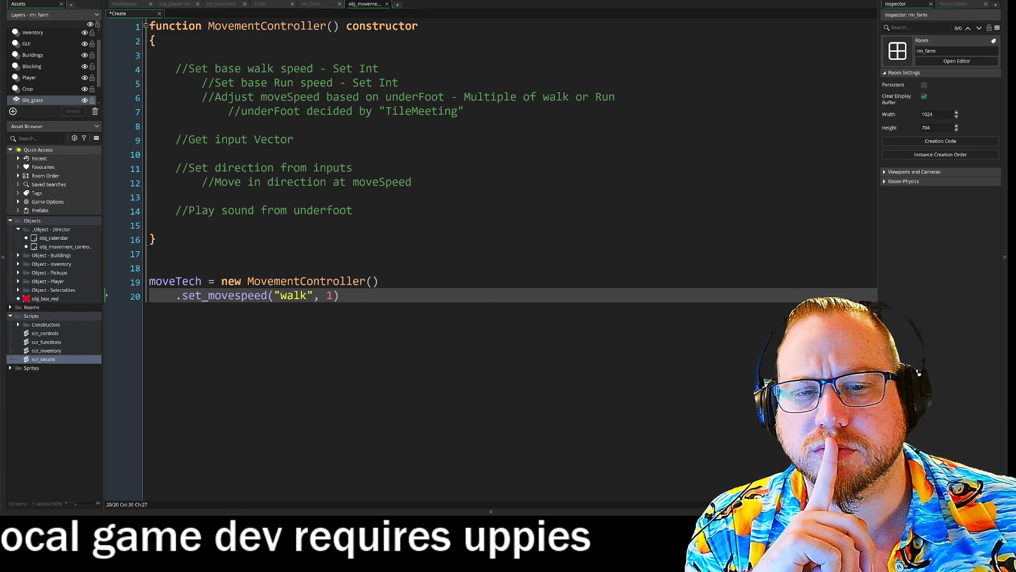
Declare set_movespeed = -1; as the constructor's first line.
{"action": "left_click", "coordinate": [153, 55]}
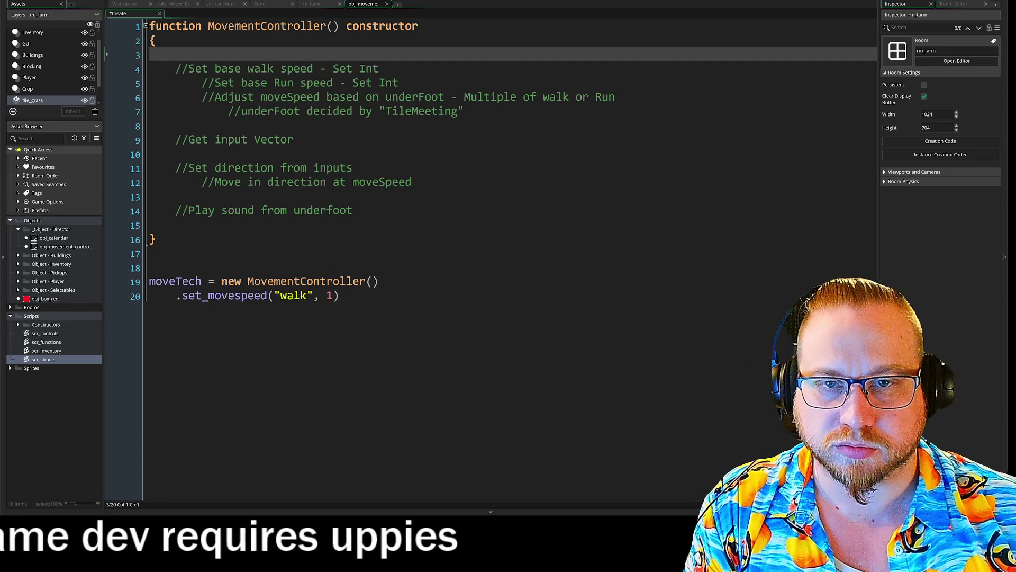
{"action": "type", "text": "set"}
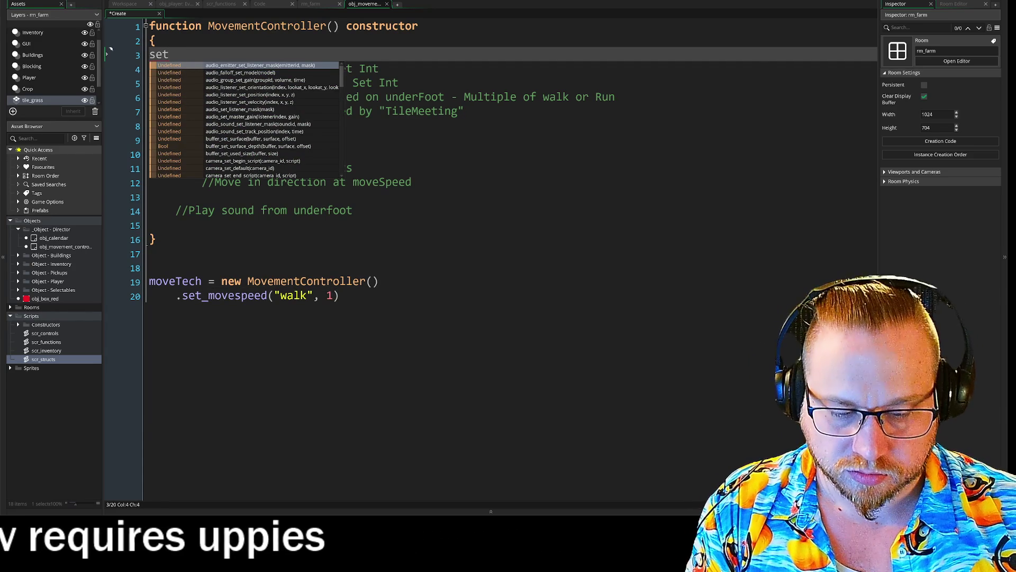
{"action": "type", "text": "_movespeed"}
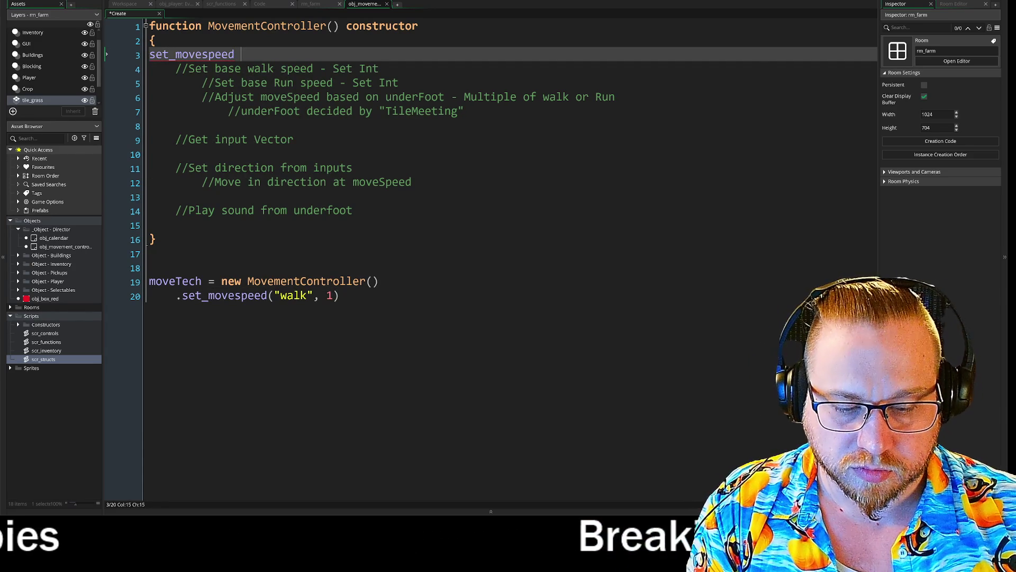
{"action": "type", "text": " = 0"}
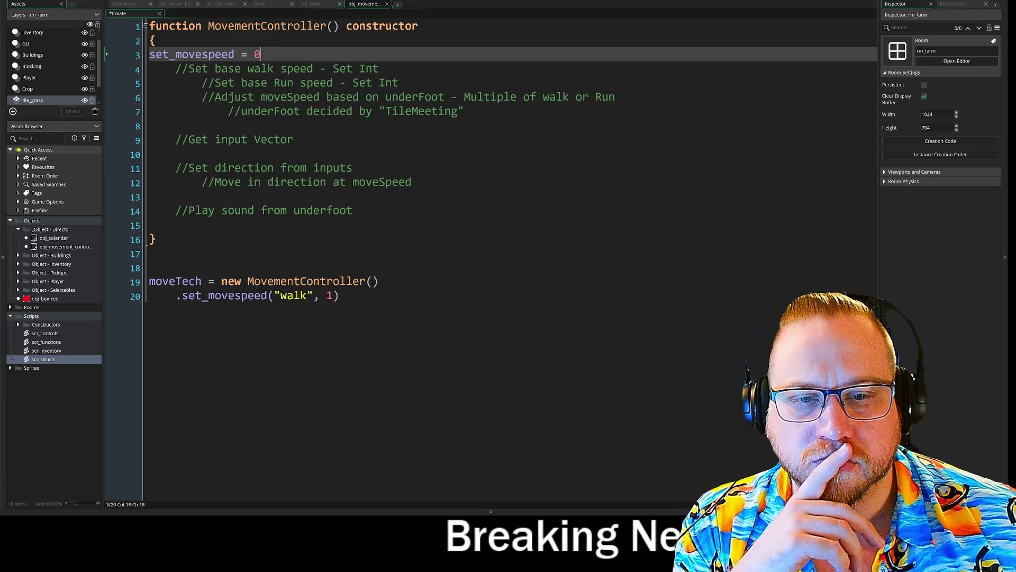
{"action": "left_click", "coordinate": [339, 296]}
{"action": "left_click", "coordinate": [150, 267]}
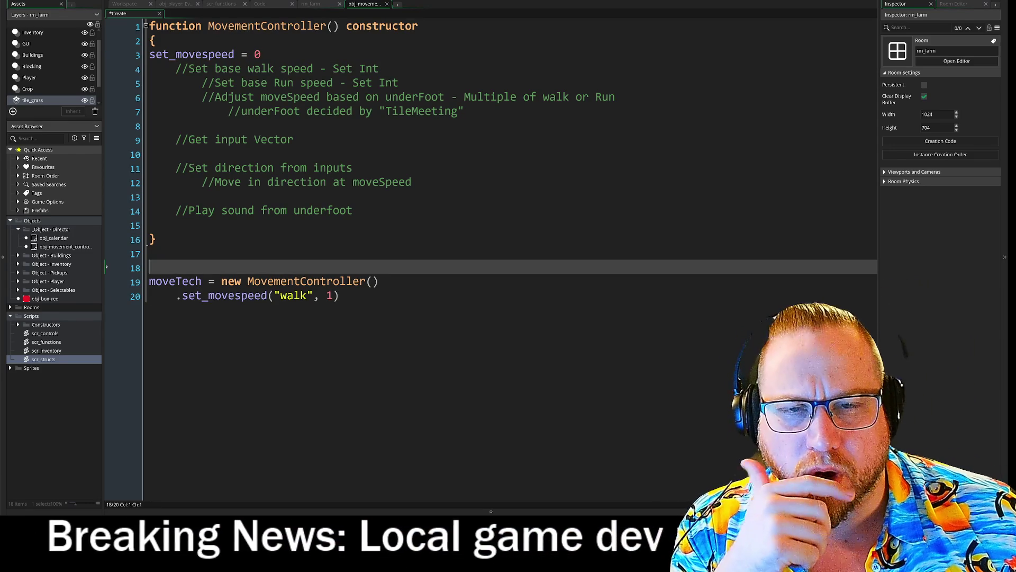
{"action": "left_click", "coordinate": [261, 55]}
{"action": "key", "text": "BackSpace"}
{"action": "type", "text": "-1"}
{"action": "left_click", "coordinate": [339, 296]}
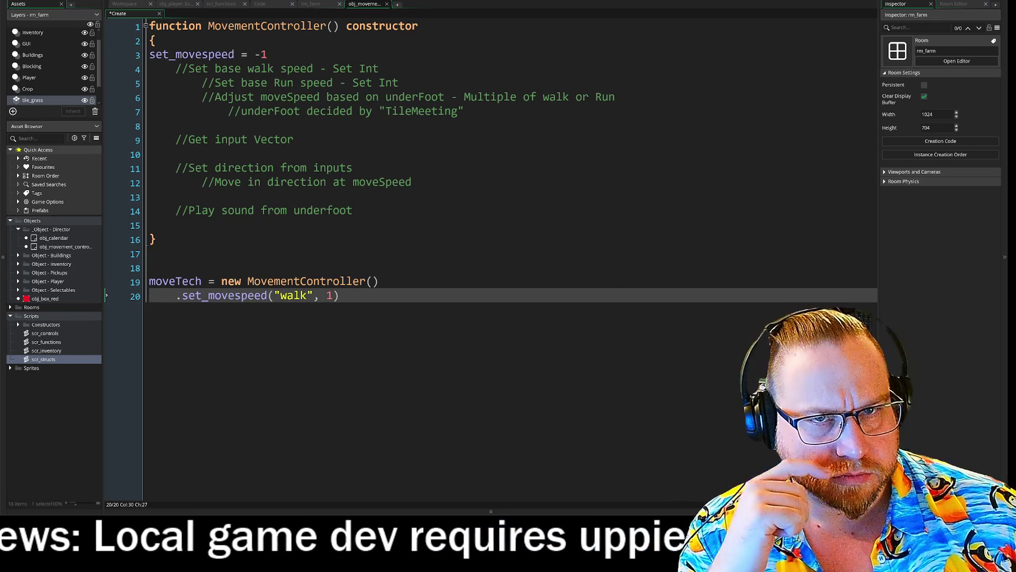
{"action": "left_click", "coordinate": [268, 55]}
{"action": "type", "text": ";"}
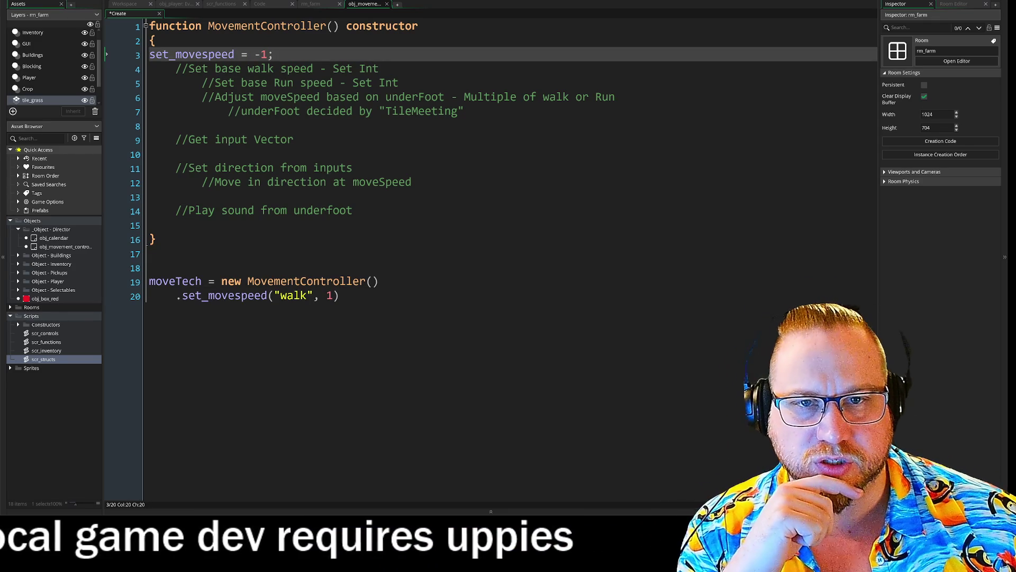
Add a new line after the chained call and strip its set_ prefix to .movespeed.
{"action": "left_click", "coordinate": [339, 296]}
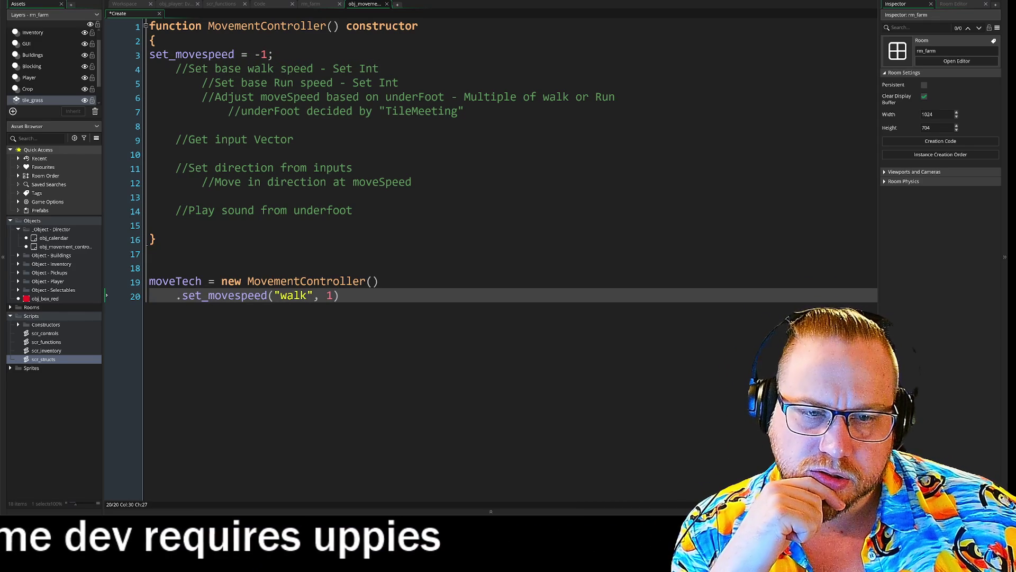
{"action": "key", "text": "Return"}
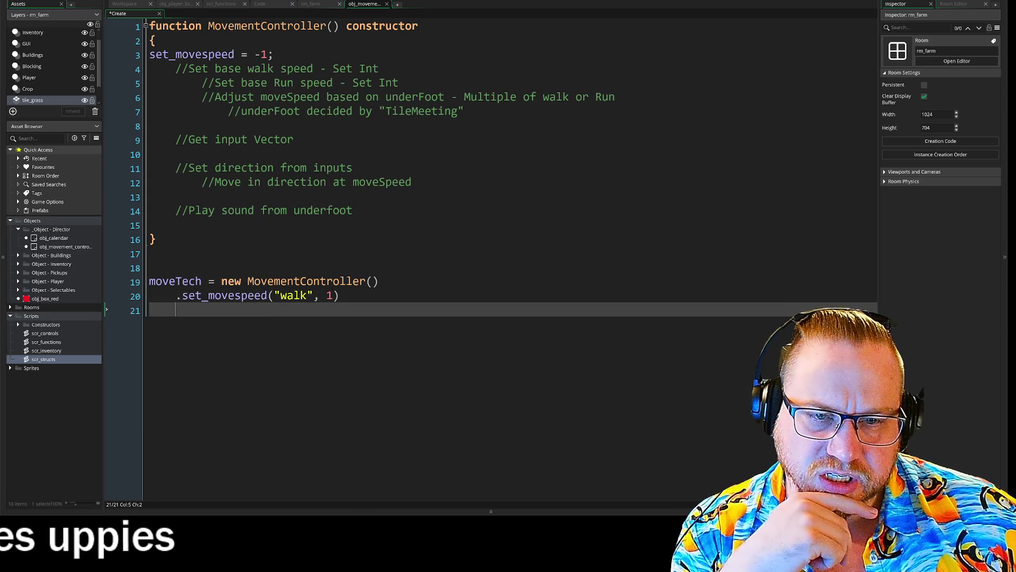
{"action": "left_click_drag", "start_coordinate": [182, 295], "coordinate": [209, 295]}
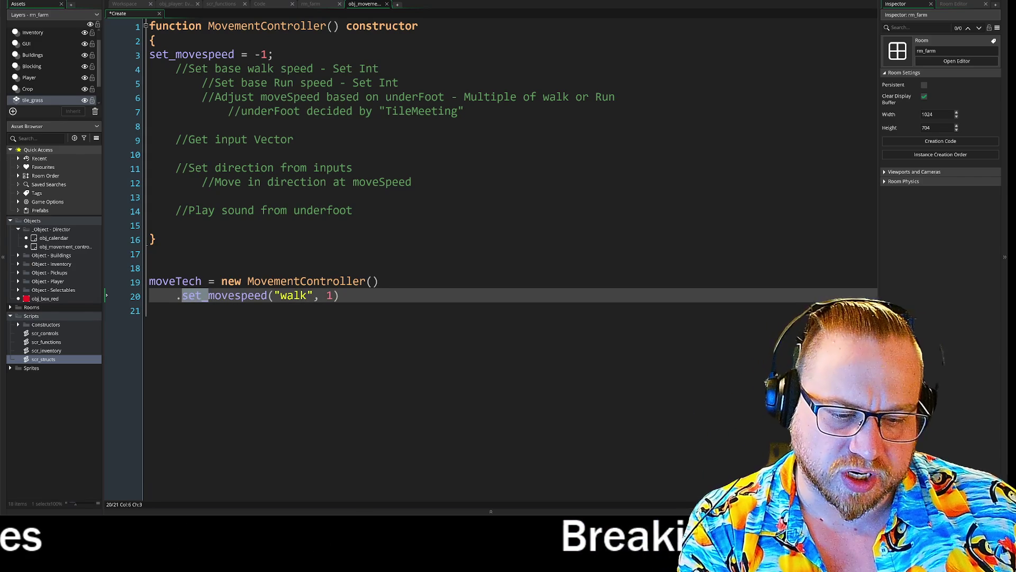
{"action": "key", "text": "BackSpace"}
Try -4 and then noone as the value of the line-3 speed variable.
{"action": "left_click", "coordinate": [111, 52]}
{"action": "left_click_drag", "start_coordinate": [269, 55], "coordinate": [256, 56]}
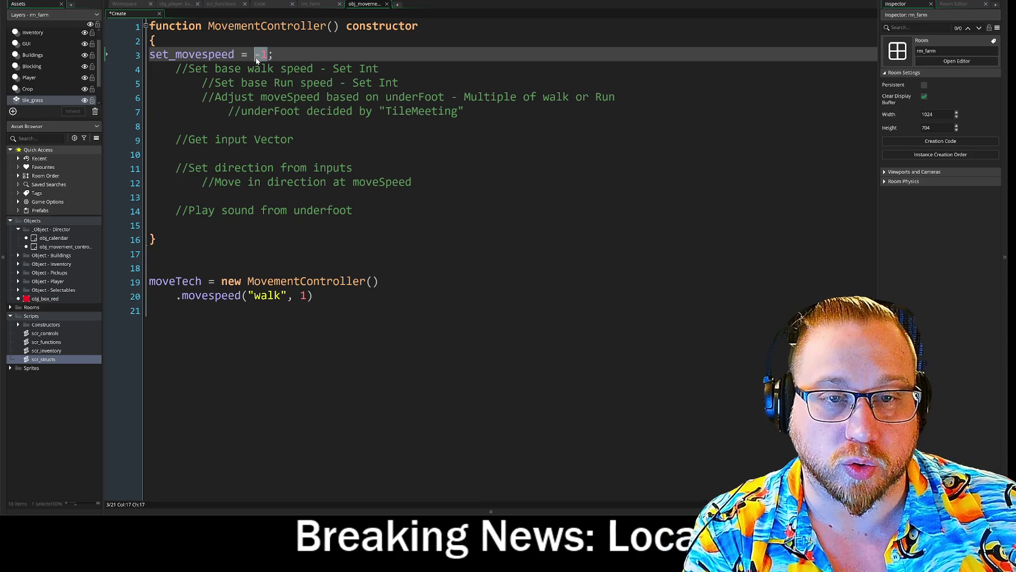
{"action": "type", "text": "-4"}
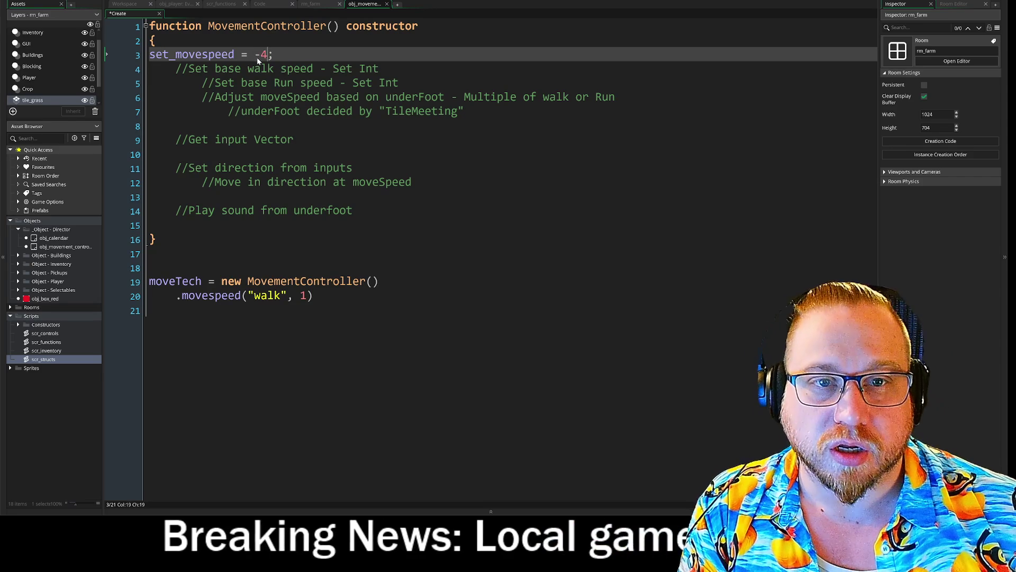
{"action": "left_click", "coordinate": [176, 225]}
{"action": "left_click_drag", "start_coordinate": [269, 55], "coordinate": [259, 57]}
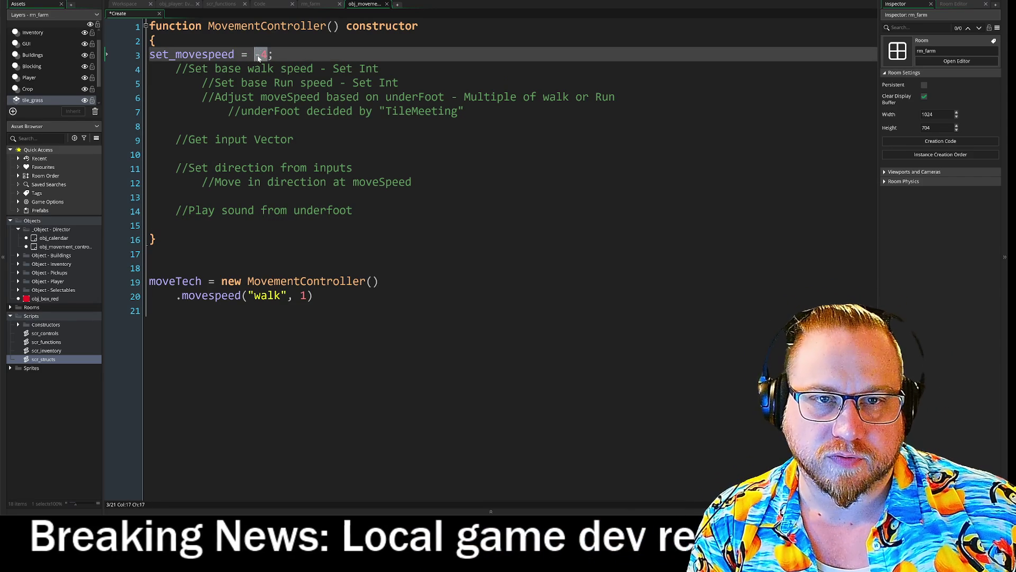
{"action": "type", "text": "noone"}
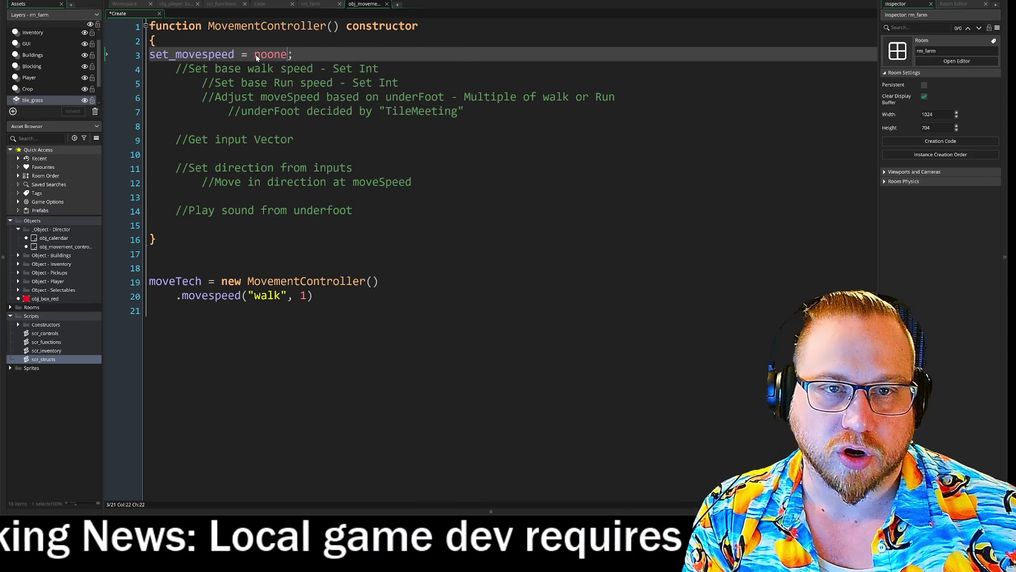
{"action": "left_click_drag", "start_coordinate": [176, 197], "coordinate": [418, 182]}
{"action": "left_click", "coordinate": [315, 295]}
Rename the line-3 variable to movespeed and set its value to 0.
{"action": "left_click", "coordinate": [159, 310]}
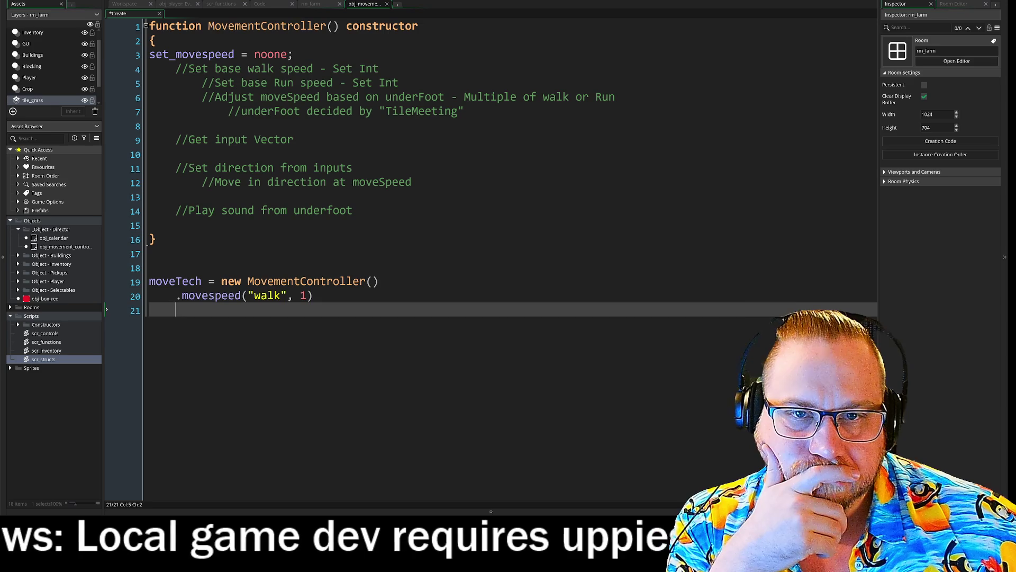
{"action": "left_click", "coordinate": [155, 55]}
{"action": "key", "text": "BackSpace"}
{"action": "key", "text": "Delete"}
{"action": "key", "text": "Delete"}
{"action": "key", "text": "Delete"}
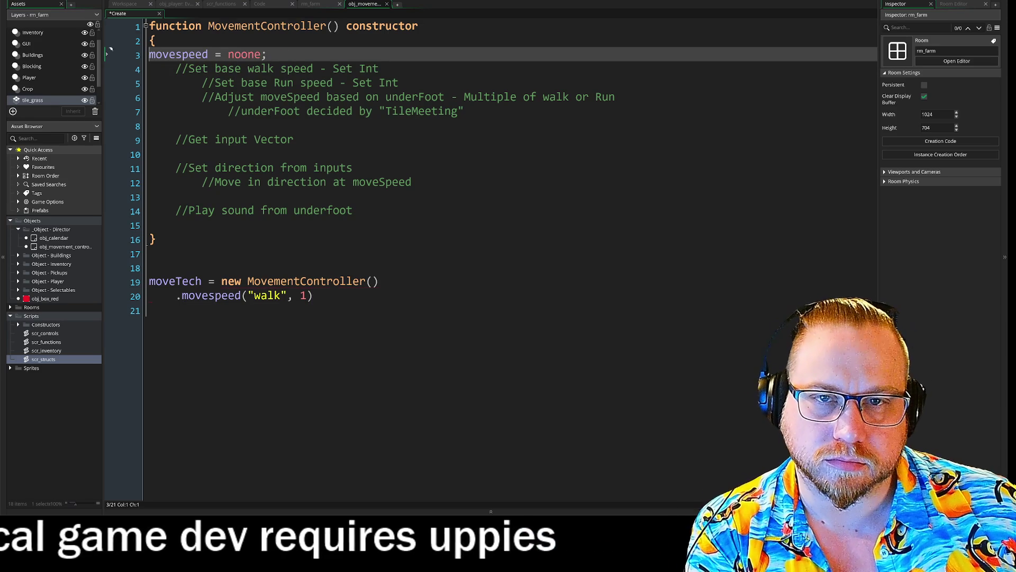
{"action": "left_click_drag", "start_coordinate": [262, 56], "coordinate": [231, 59]}
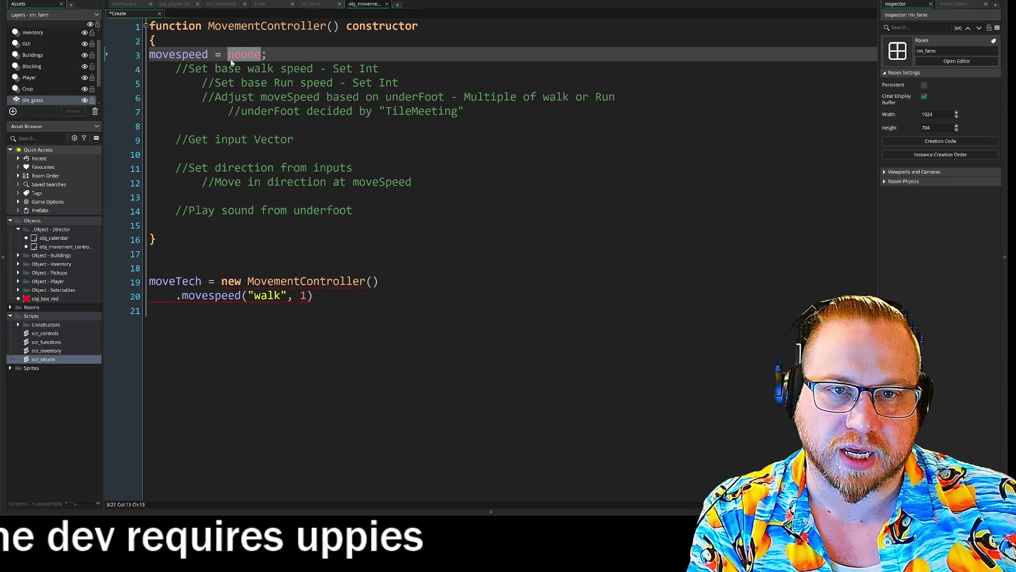
{"action": "type", "text": "-4"}
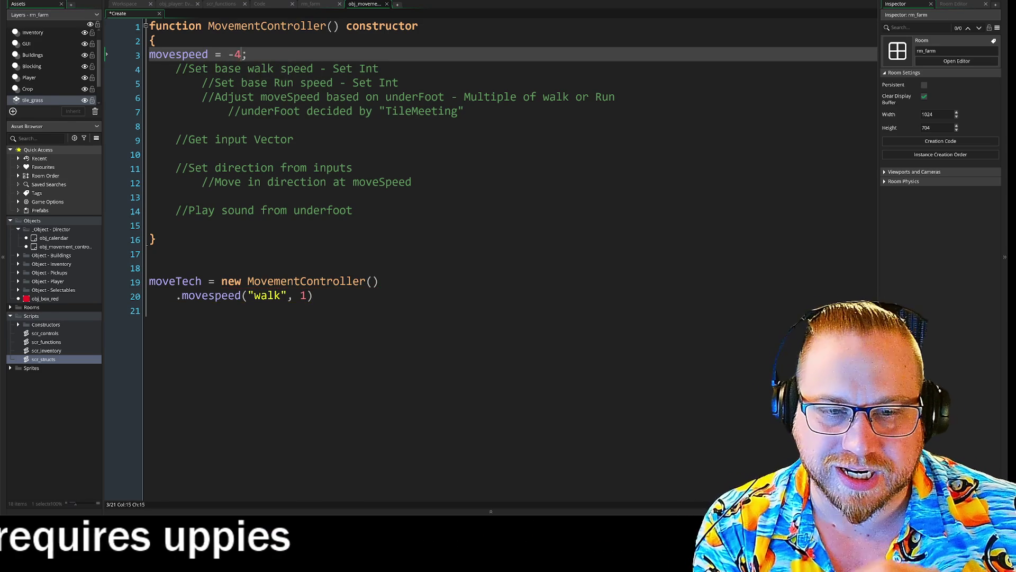
{"action": "left_click", "coordinate": [176, 311]}
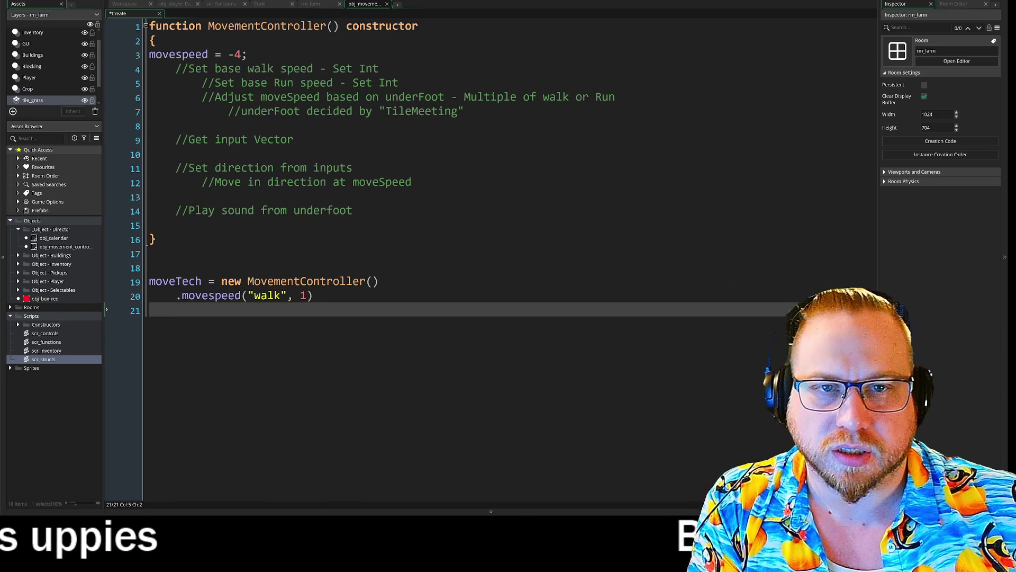
{"action": "key", "text": "ctrl+z"}
{"action": "key", "text": "ctrl+z"}
{"action": "key", "text": "ctrl+z"}
{"action": "left_click", "coordinate": [176, 310]}
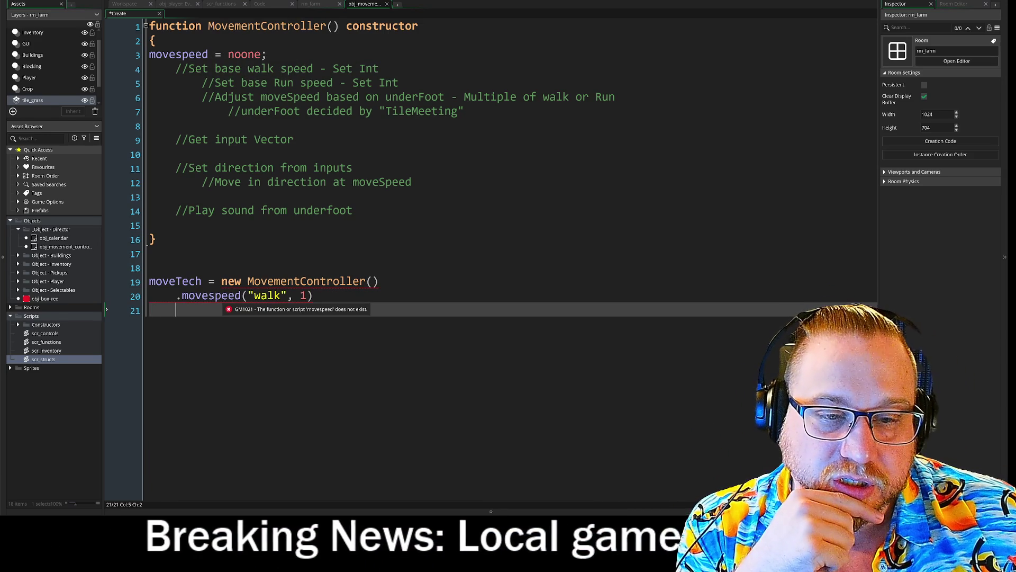
{"action": "left_click_drag", "start_coordinate": [229, 55], "coordinate": [261, 60]}
{"action": "type", "text": "0"}
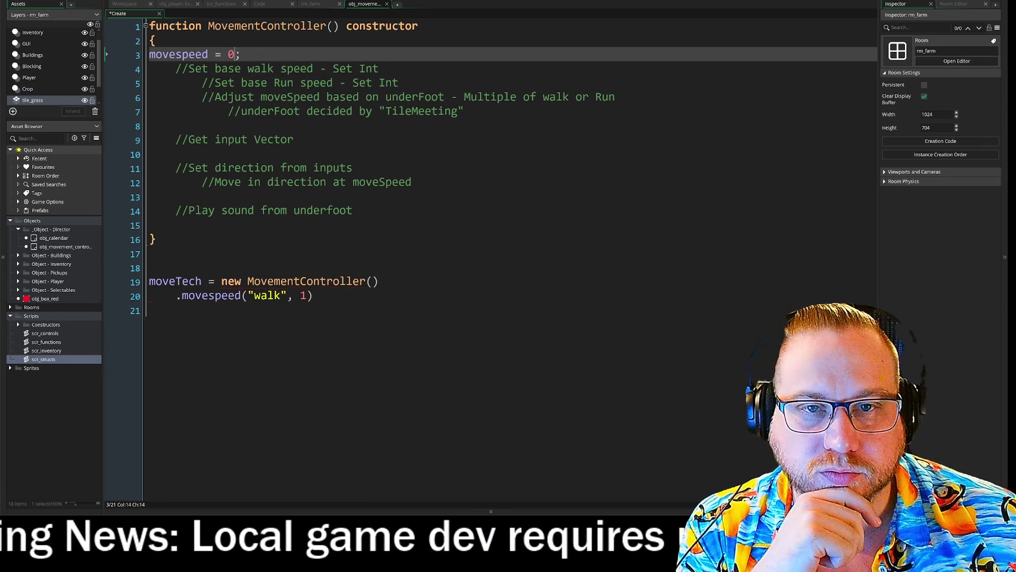
{"action": "left_click", "coordinate": [151, 254]}
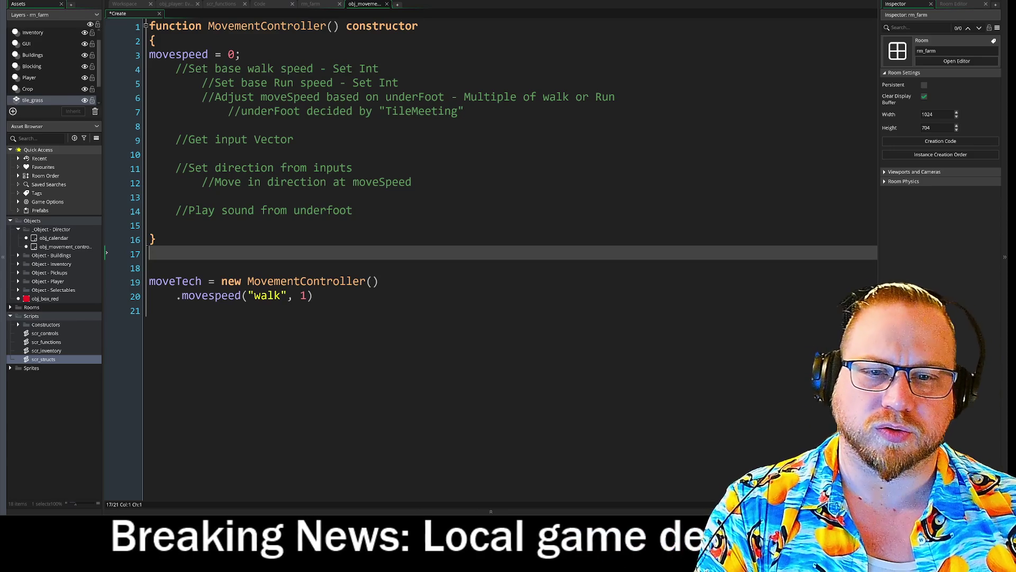
Add two blank lines after the chained .movespeed call.
{"action": "left_click", "coordinate": [176, 310]}
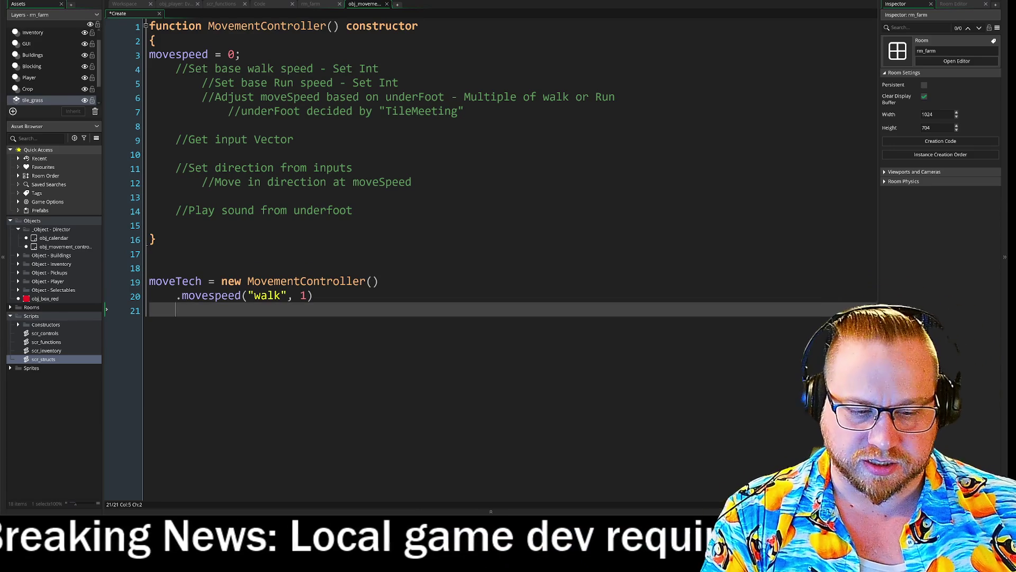
{"action": "key", "text": "Return"}
{"action": "key", "text": "Return"}
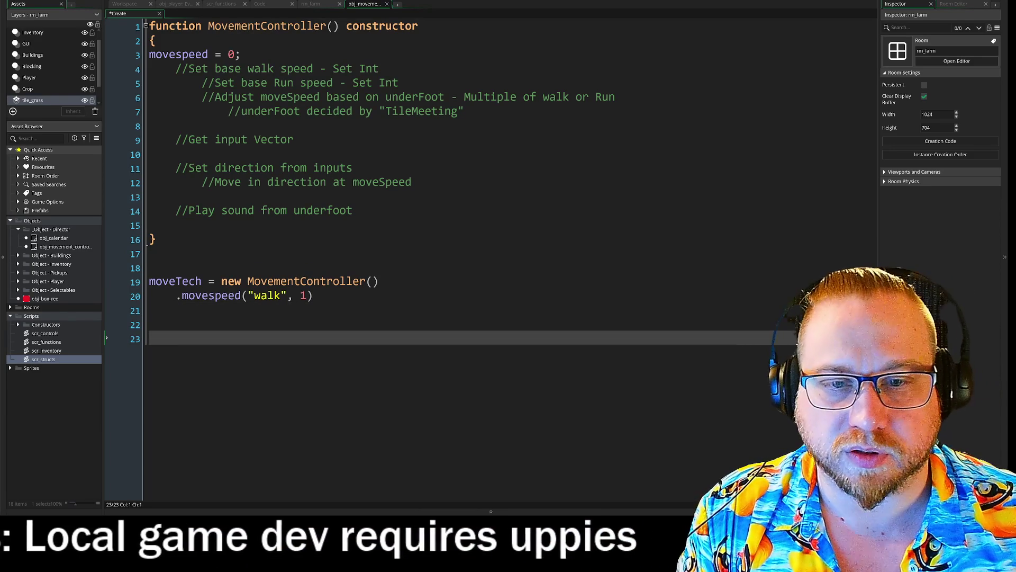
{"action": "left_click", "coordinate": [150, 26]}
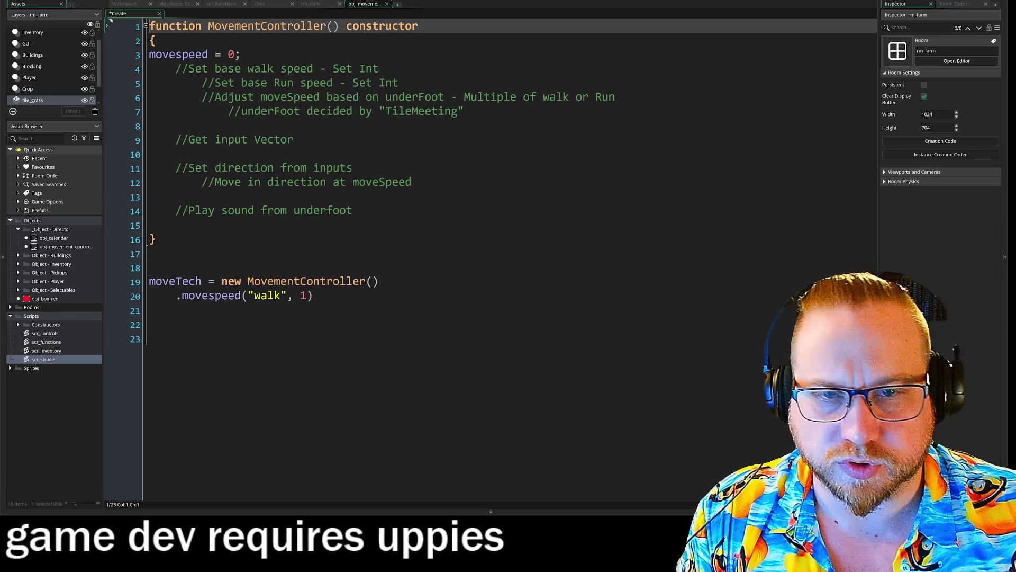
Add an empty function MovementSpeed() constructor above MovementController.
{"action": "key", "text": "Return"}
{"action": "key", "text": "Return"}
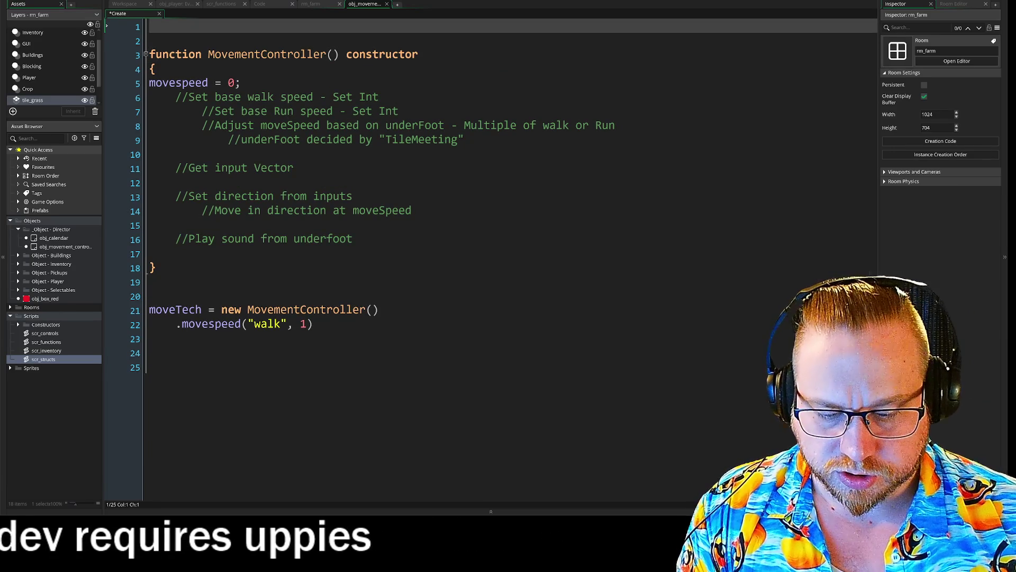
{"action": "type", "text": "function"}
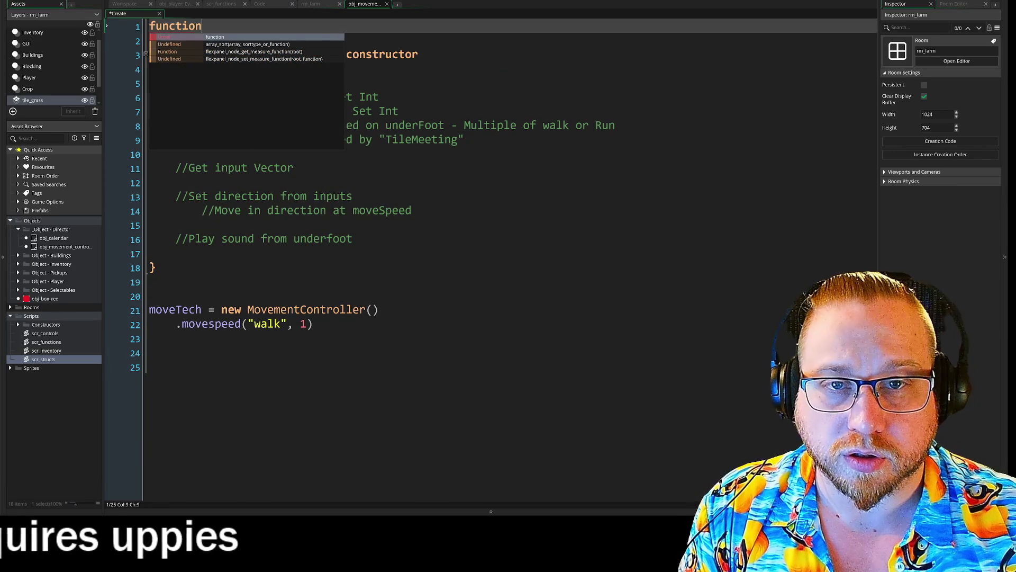
{"action": "type", "text": " Movement"}
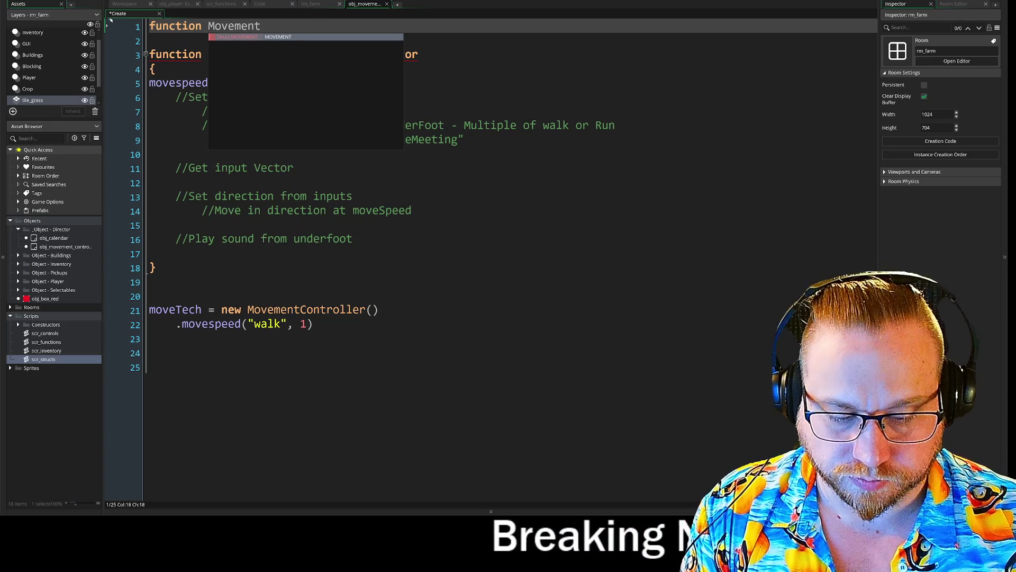
{"action": "type", "text": "Speed"}
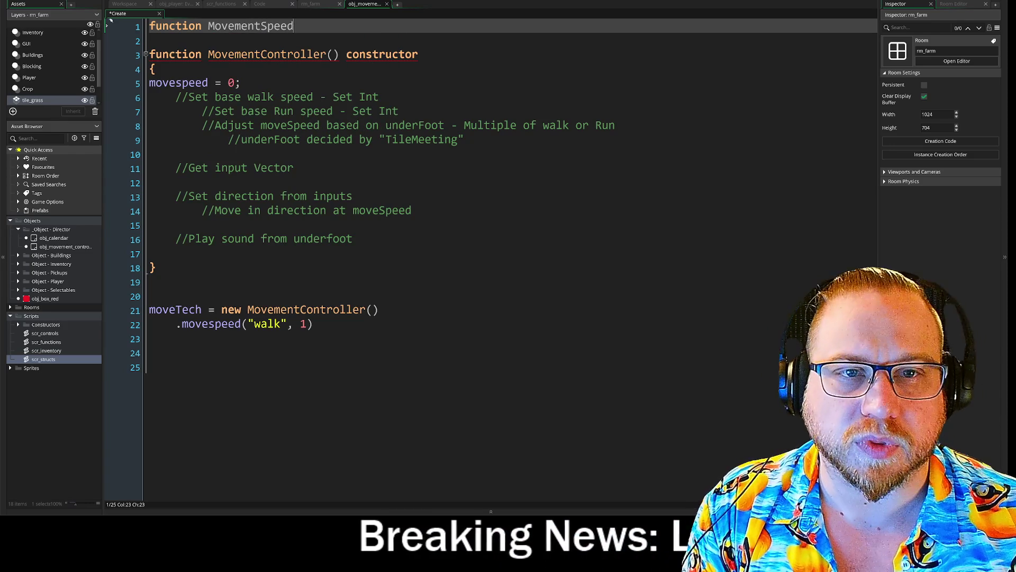
{"action": "type", "text": "() c"}
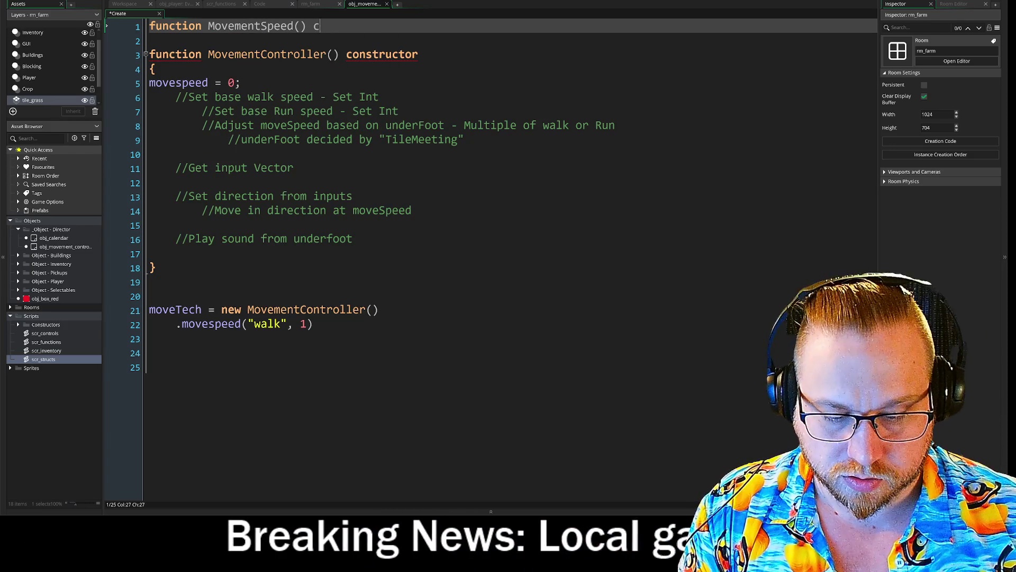
{"action": "type", "text": "onstructor"}
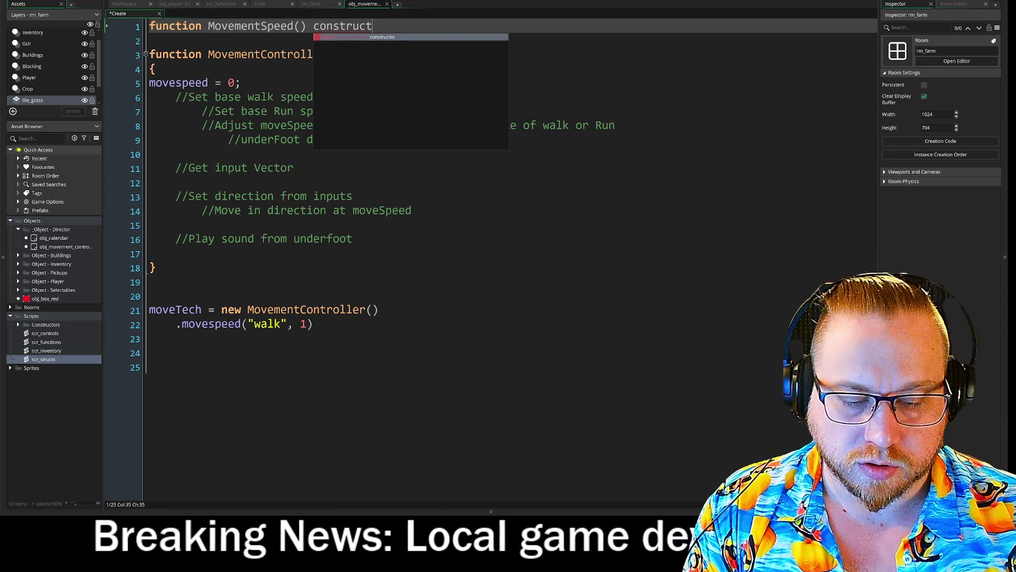
{"action": "key", "text": "Return"}
{"action": "type", "text": "{"}
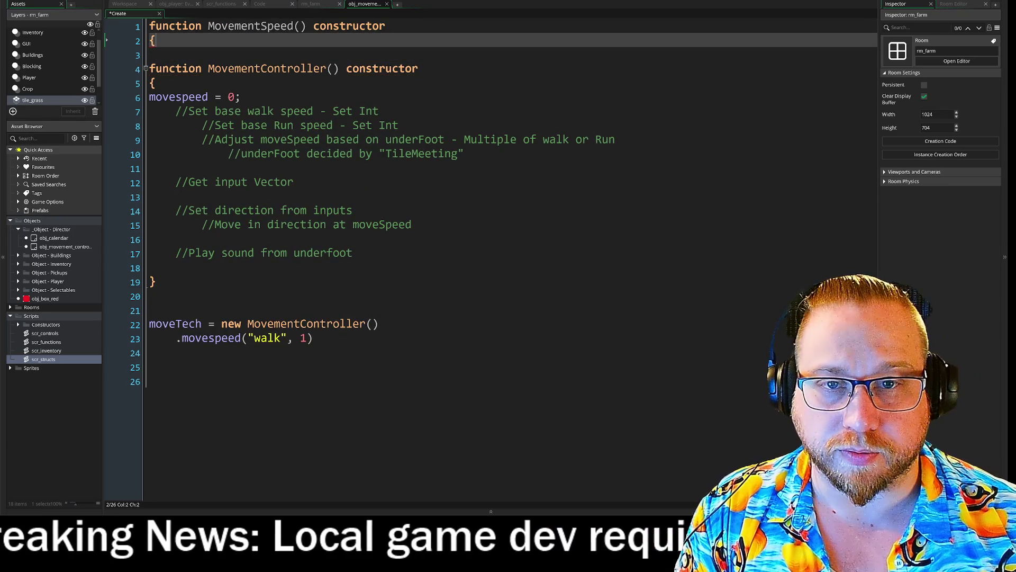
{"action": "key", "text": "Return"}
{"action": "key", "text": "Return"}
{"action": "type", "text": "}"}
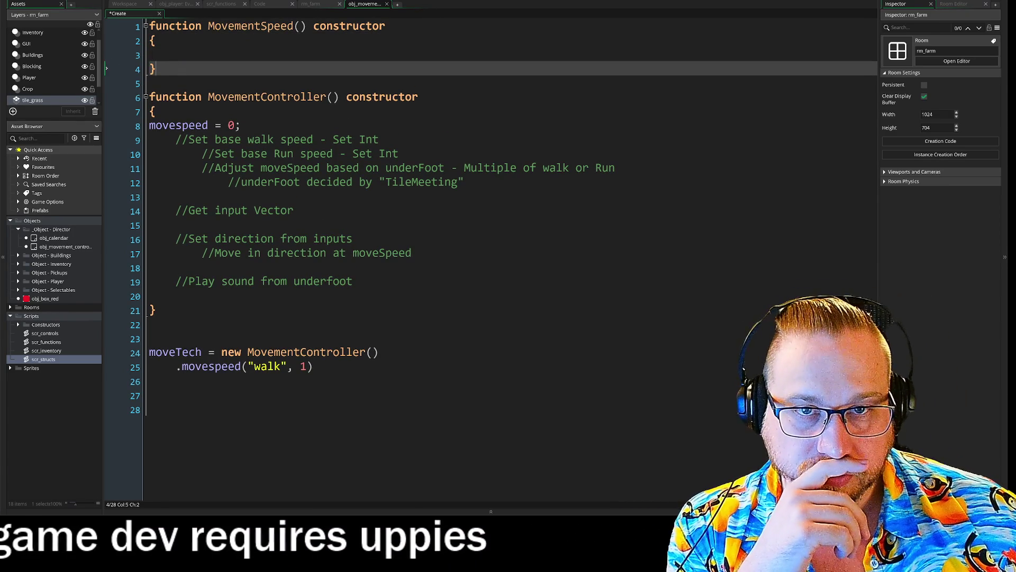
{"action": "left_click", "coordinate": [176, 55]}
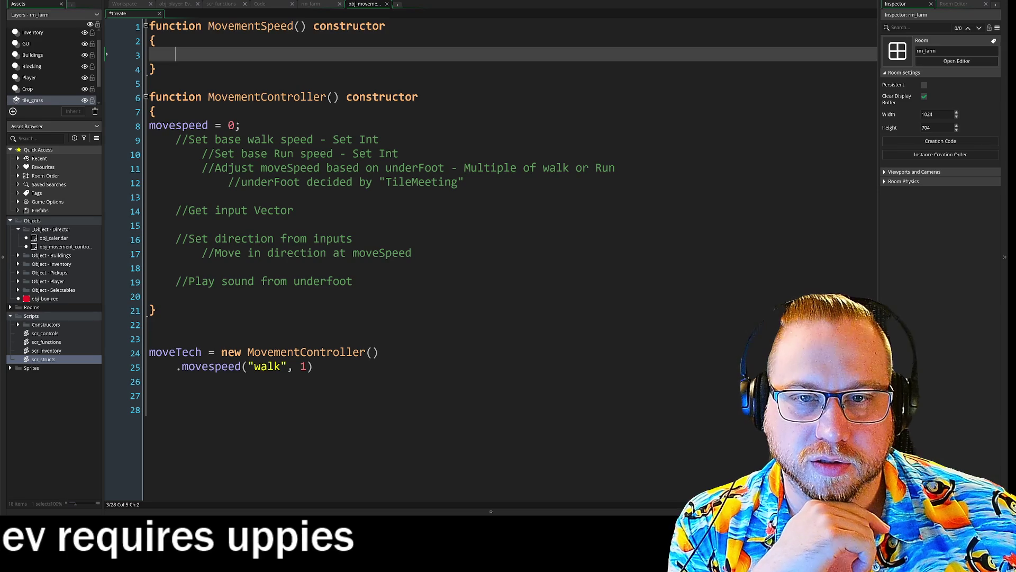
Fix the movespeed line's indentation and delete the extra blank line above moveTech.
{"action": "left_click", "coordinate": [111, 122]}
{"action": "key", "text": "Tab"}
{"action": "key", "text": "Tab"}
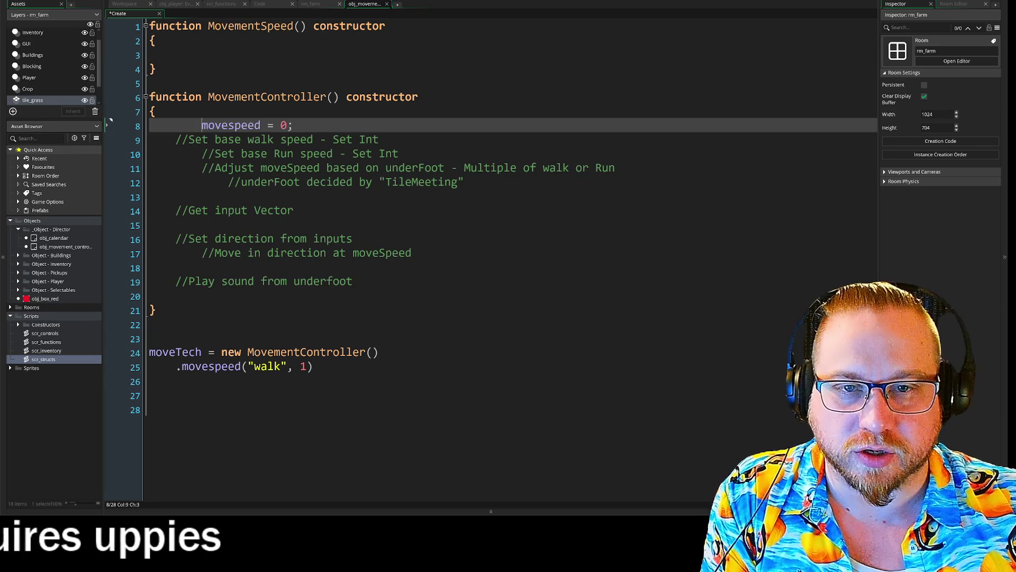
{"action": "key", "text": "BackSpace"}
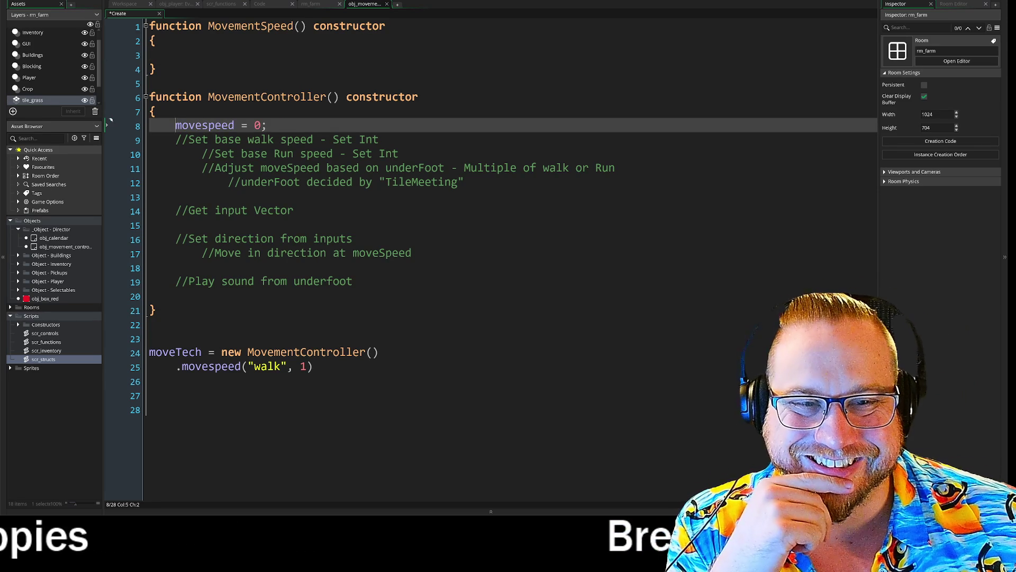
{"action": "left_click", "coordinate": [106, 409]}
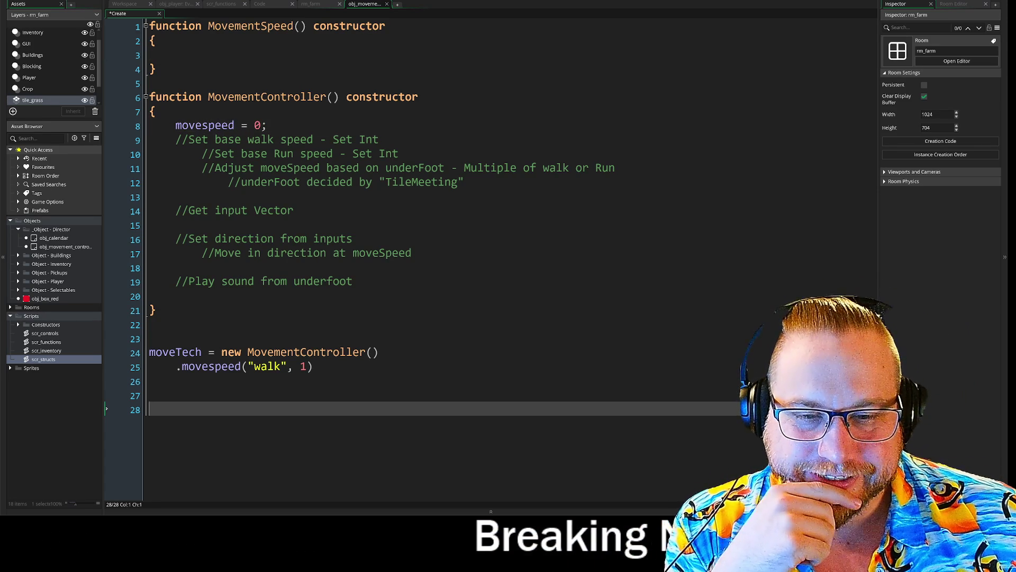
{"action": "left_click", "coordinate": [107, 337]}
{"action": "key", "text": "BackSpace"}
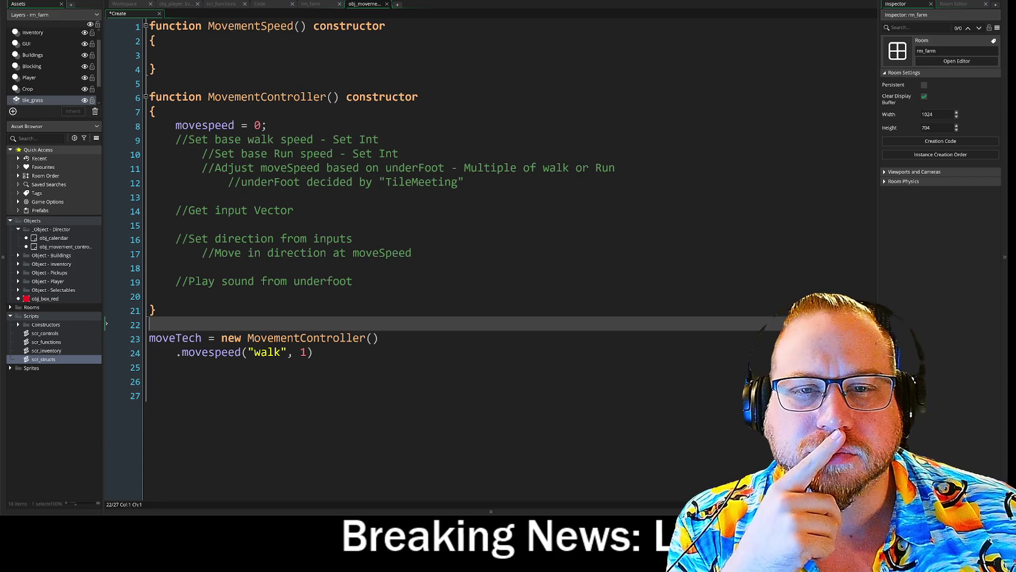
{"action": "left_click", "coordinate": [106, 54]}
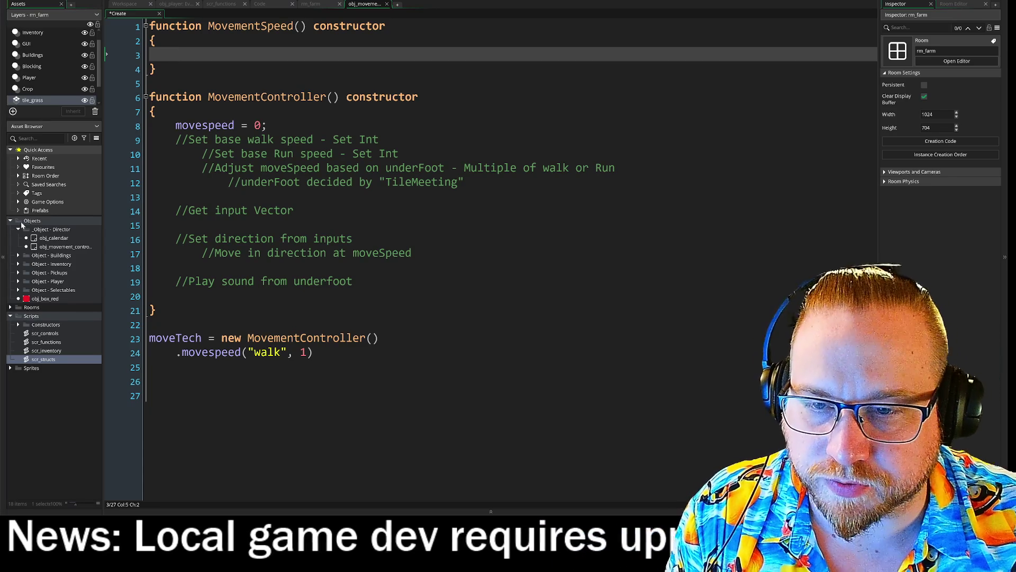
Create a new room in the Rooms folder named rm_test.
{"action": "left_click", "coordinate": [10, 307]}
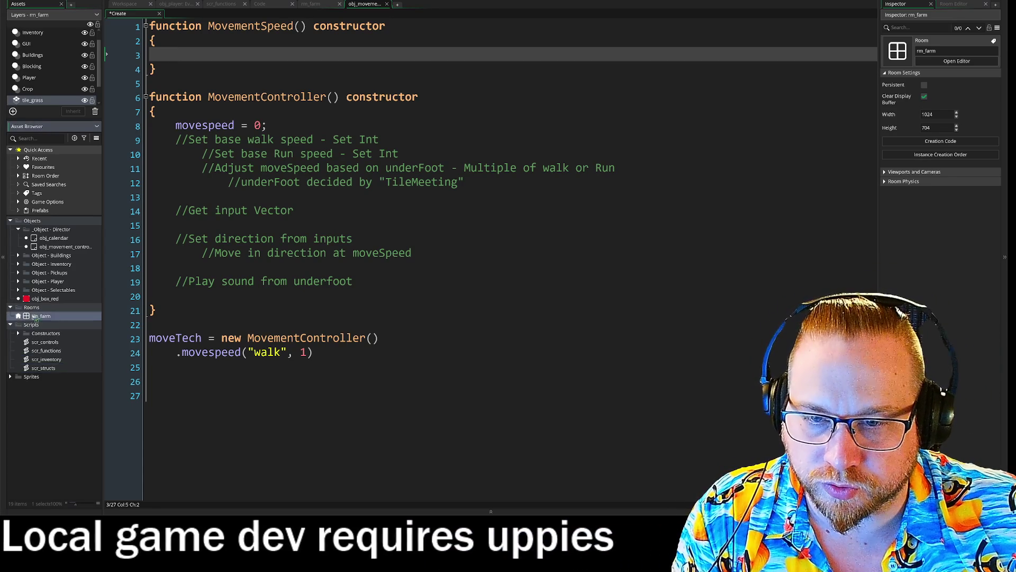
{"action": "right_click", "coordinate": [33, 317]}
{"action": "left_click", "coordinate": [51, 330]}
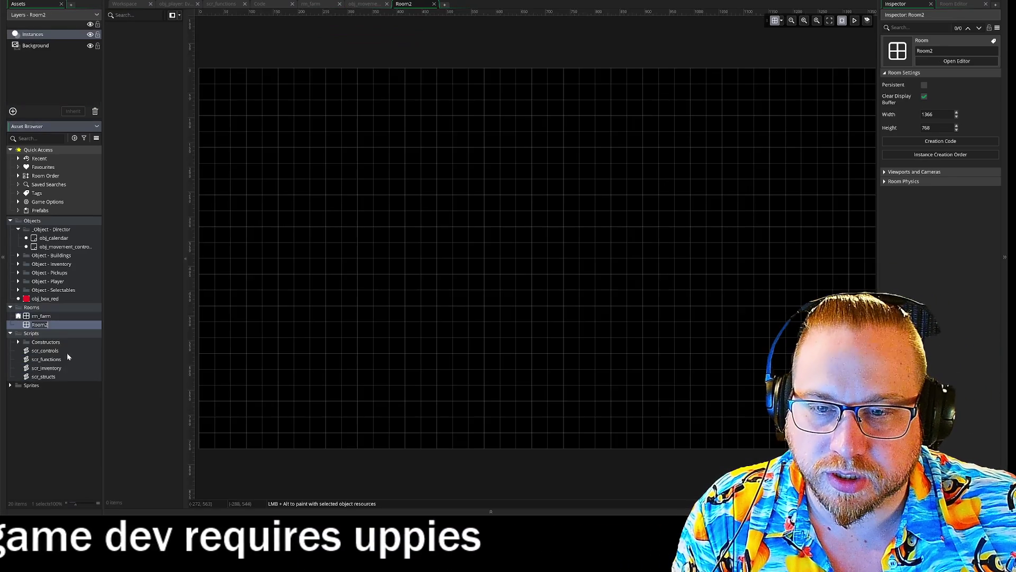
{"action": "left_click", "coordinate": [55, 324]}
{"action": "type", "text": "rm_test"}
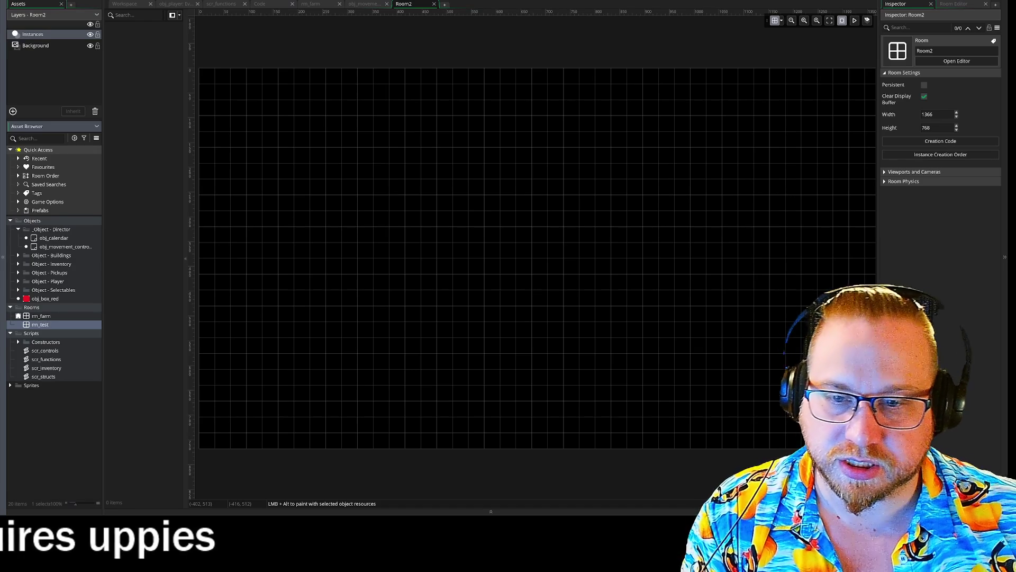
{"action": "left_click", "coordinate": [307, 470]}
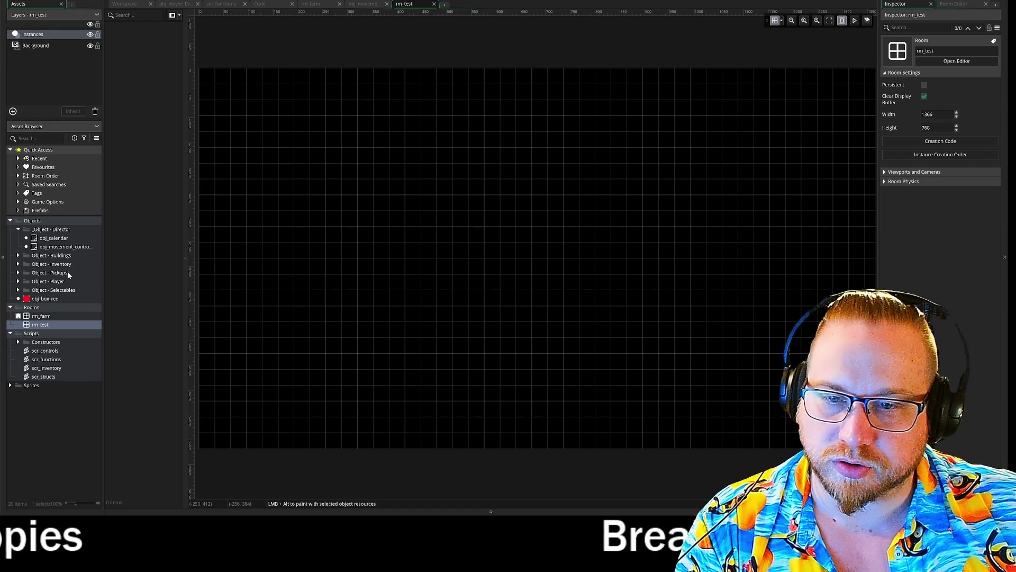
Duplicate obj_player as obj_test_player.
{"action": "left_click", "coordinate": [18, 281]}
{"action": "right_click", "coordinate": [47, 298]}
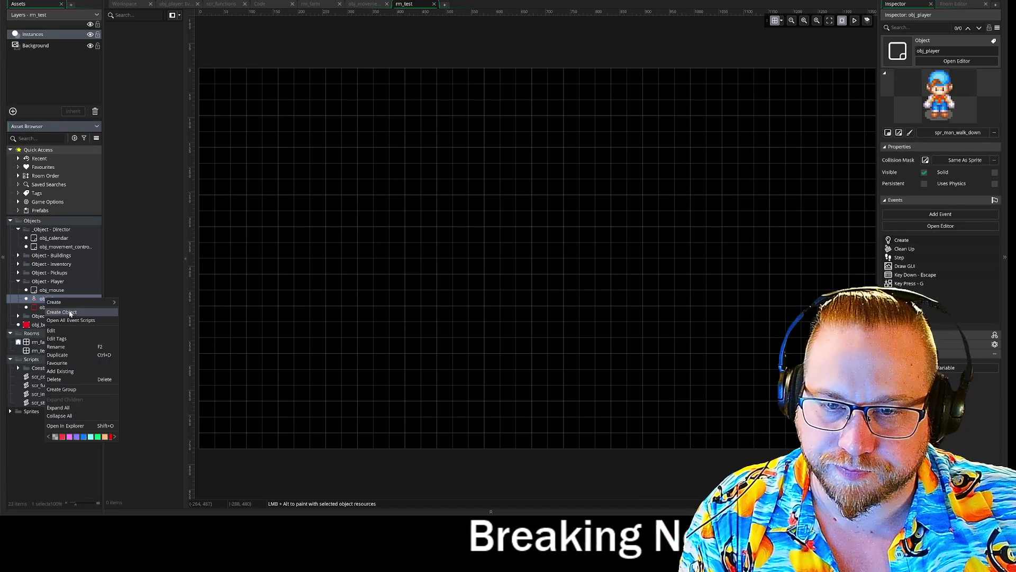
{"action": "left_click", "coordinate": [57, 355]}
{"action": "type", "text": "obj_test_player"}
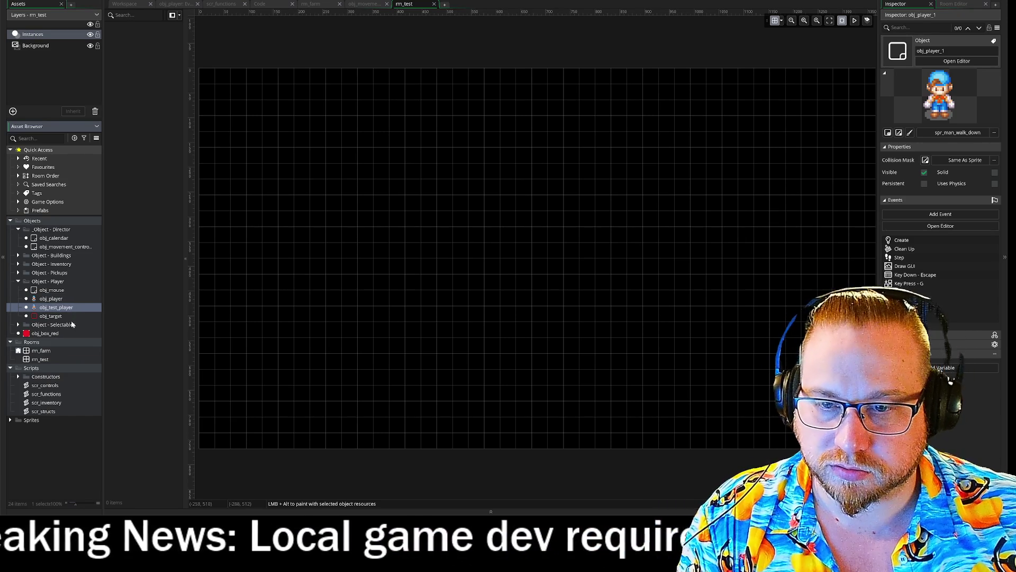
{"action": "key", "text": "Return"}
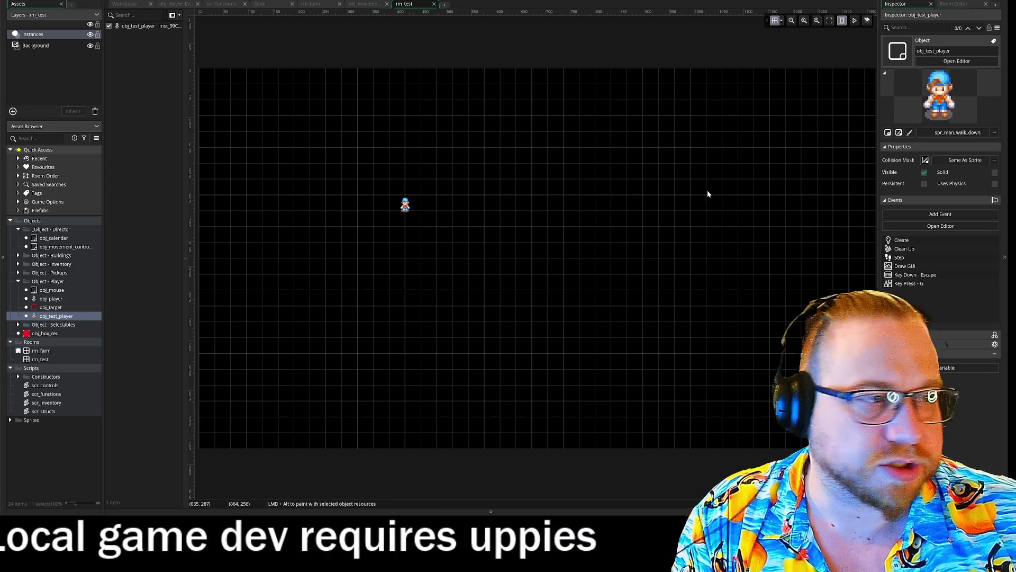
{"action": "scroll", "coordinate": [584, 255], "scroll_direction": "down", "scroll_amount": 1}
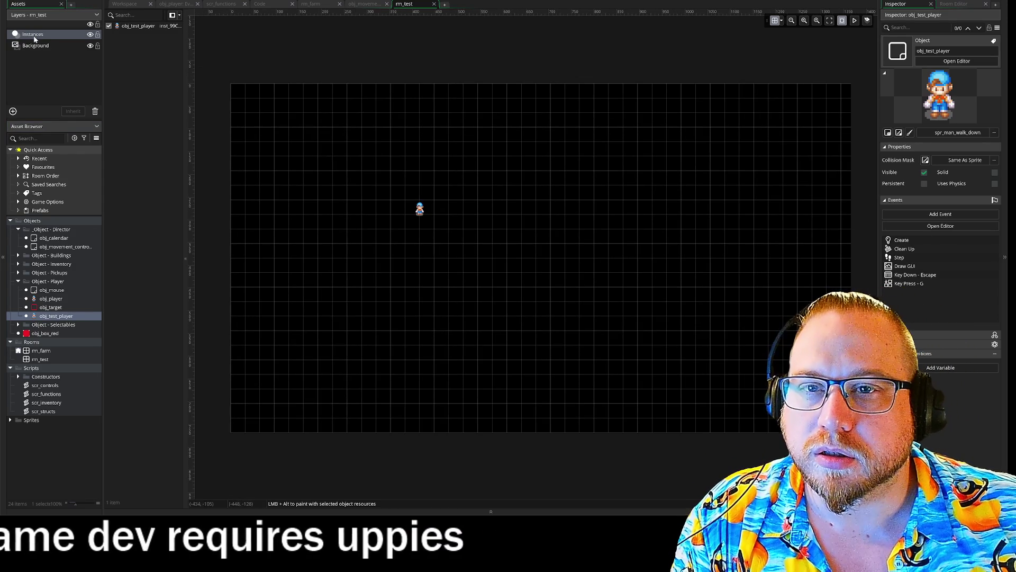
Add a tile layer named Tiles and move it below the Instances layer.
{"action": "left_click", "coordinate": [13, 112]}
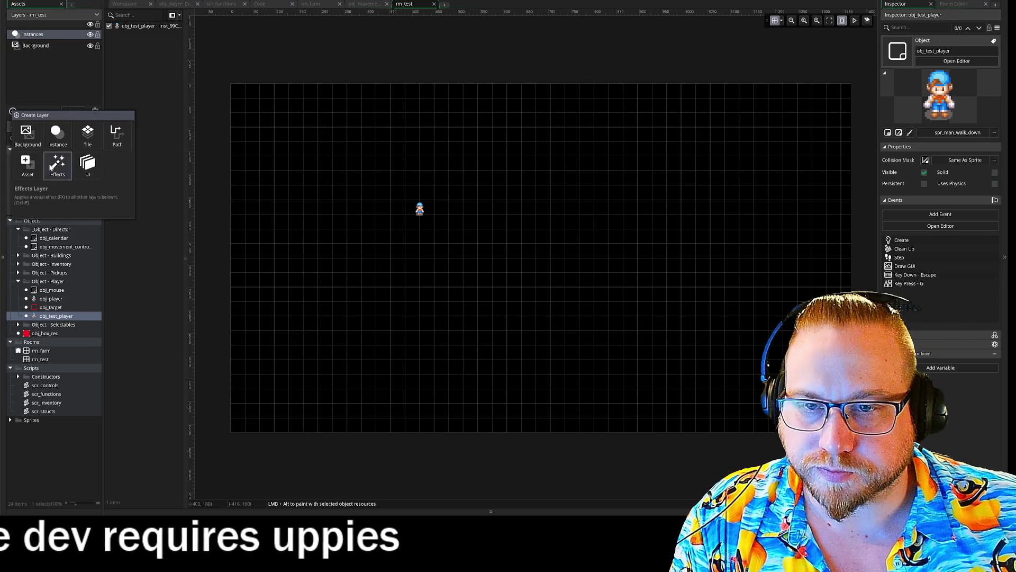
{"action": "left_click", "coordinate": [88, 137]}
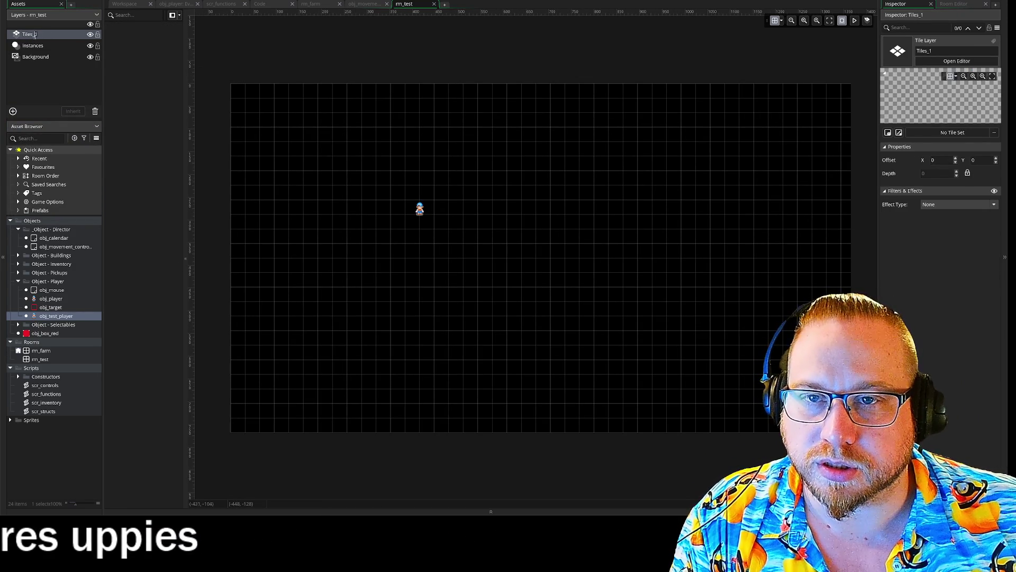
{"action": "key", "text": "BackSpace"}
{"action": "key", "text": "BackSpace"}
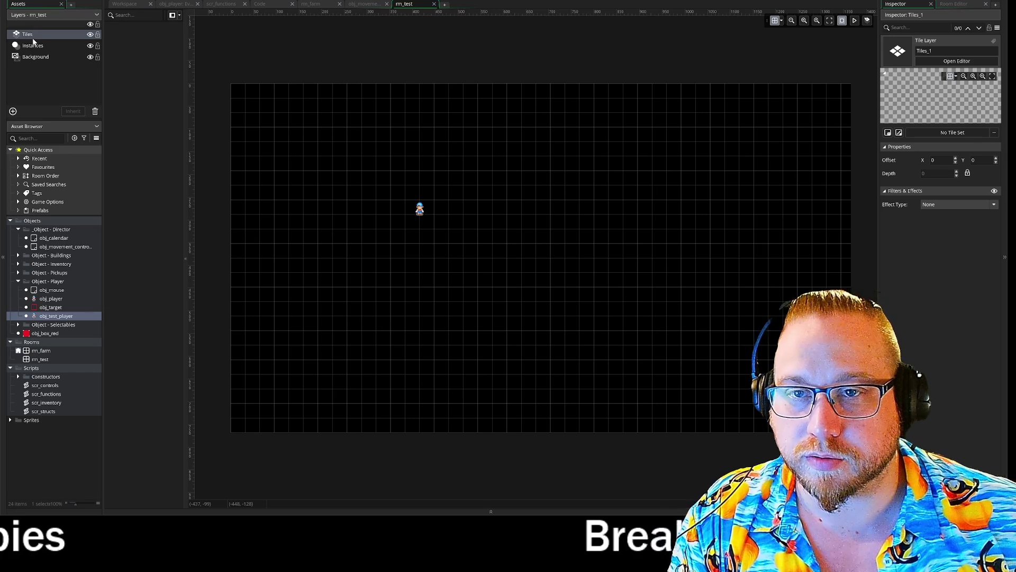
{"action": "key", "text": "Return"}
{"action": "left_click_drag", "start_coordinate": [30, 53], "coordinate": [30, 51]}
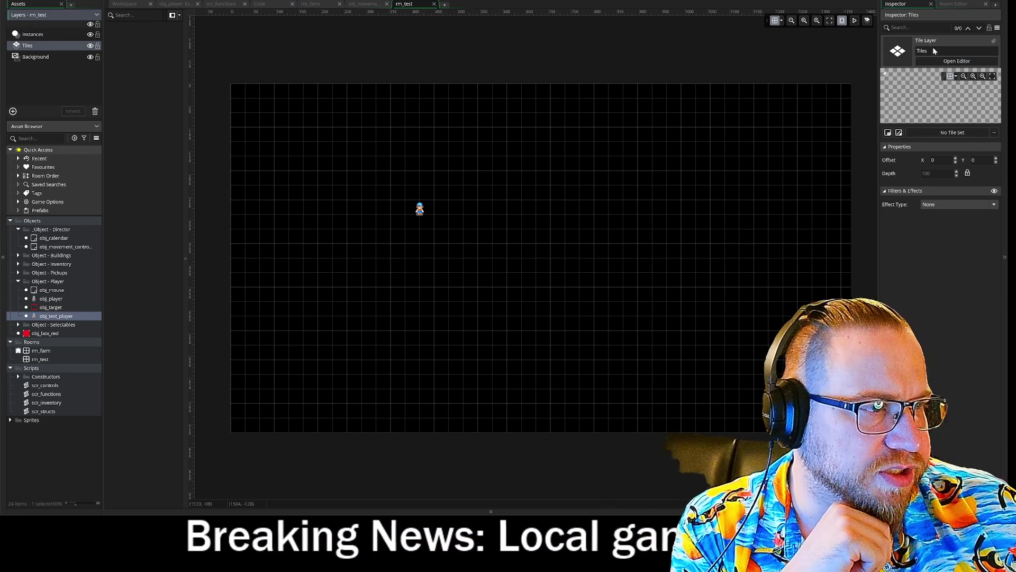
Assign ts_grass, paint a grass border with the at_grass brush at size 13, rename layer Tile_grass.
{"action": "left_click", "coordinate": [959, 5]}
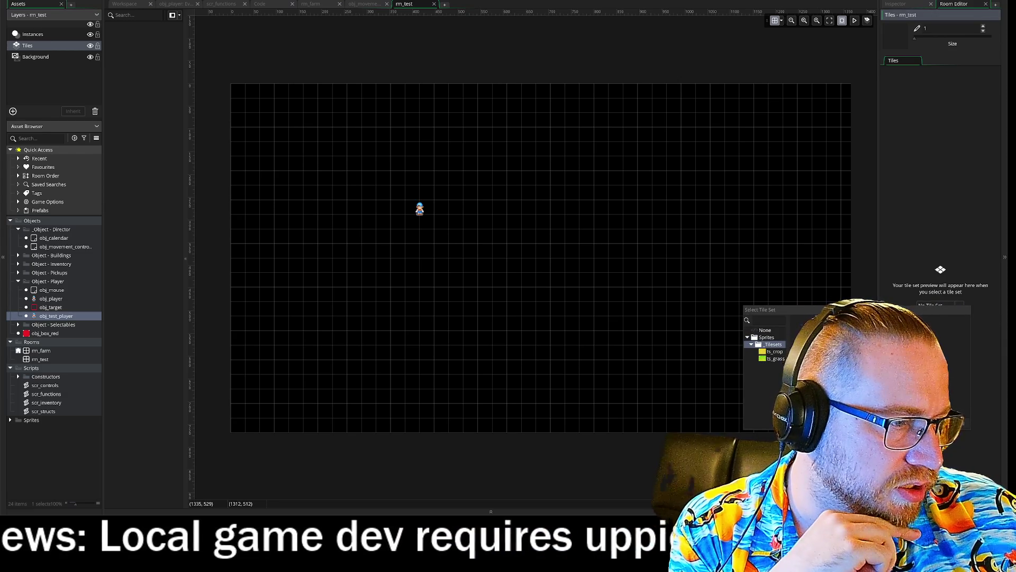
{"action": "left_click", "coordinate": [775, 359]}
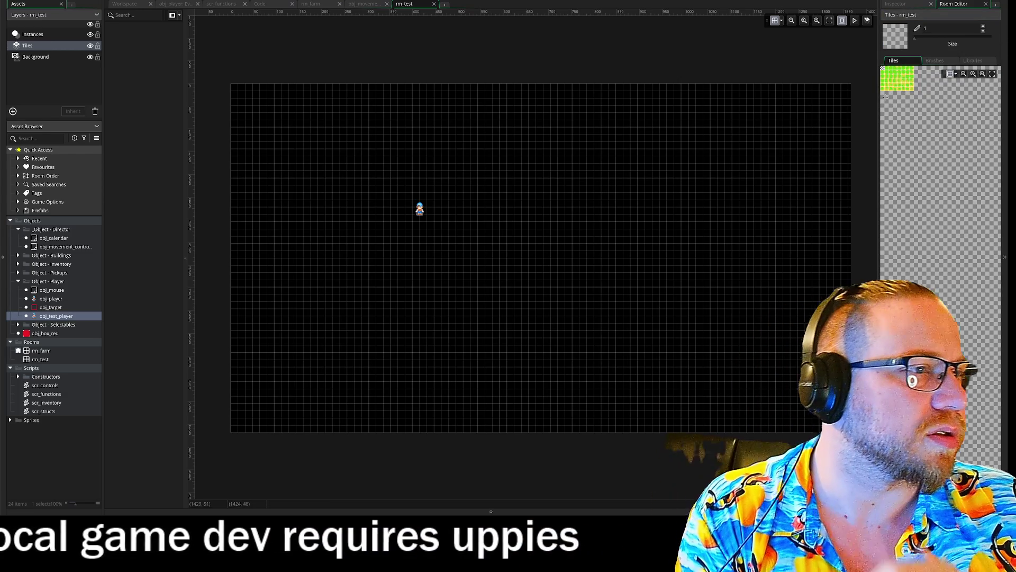
{"action": "left_click", "coordinate": [973, 60]}
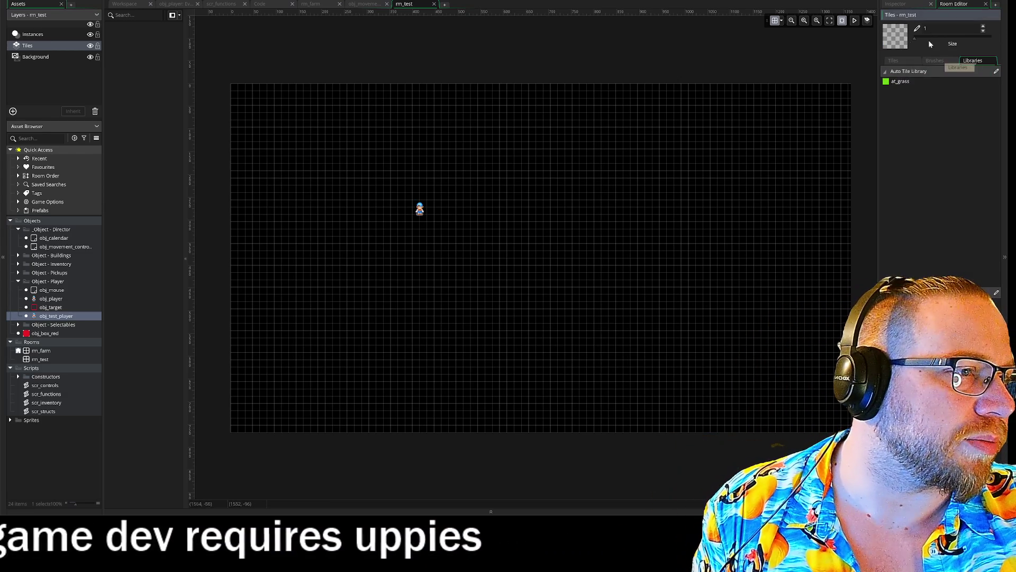
{"action": "left_click", "coordinate": [901, 81]}
{"action": "left_click_drag", "start_coordinate": [915, 38], "coordinate": [939, 38]}
{"action": "mouse_move", "coordinate": [569, 109]}
{"action": "left_mouse_down"}
{"action": "mouse_move", "coordinate": [277, 125]}
{"action": "mouse_move", "coordinate": [257, 265]}
{"action": "mouse_move", "coordinate": [232, 154]}
{"action": "mouse_move", "coordinate": [258, 434]}
{"action": "mouse_move", "coordinate": [731, 370]}
{"action": "mouse_move", "coordinate": [756, 130]}
{"action": "mouse_move", "coordinate": [822, 121]}
{"action": "left_mouse_up"}
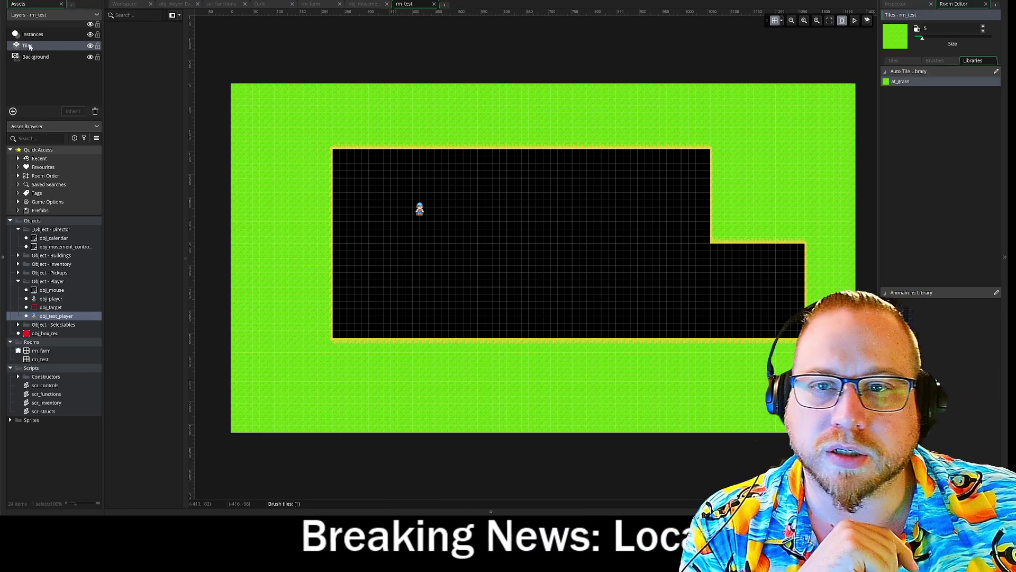
{"action": "right_click", "coordinate": [33, 46]}
{"action": "type", "text": "_grass"}
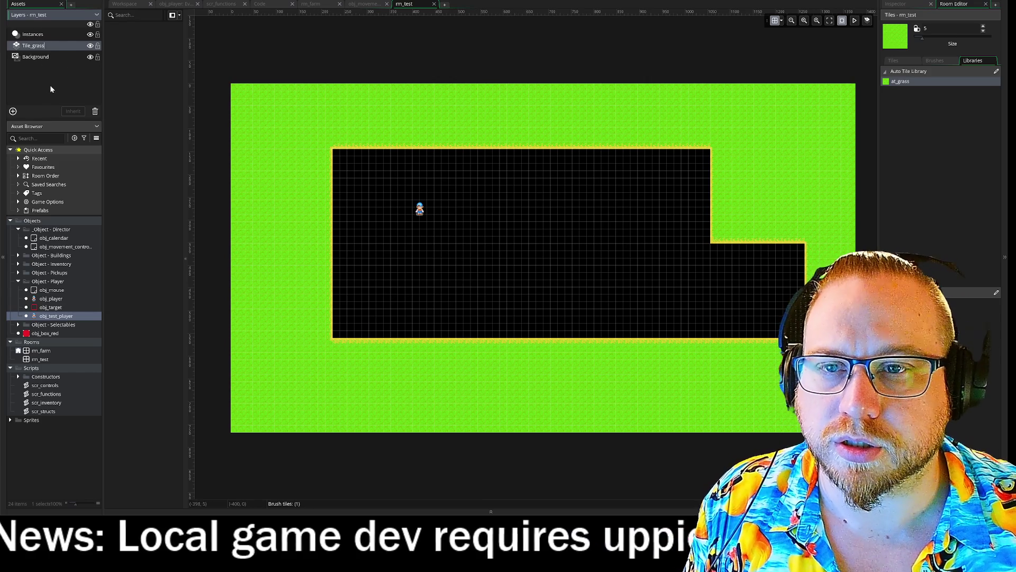
{"action": "left_click", "coordinate": [50, 89]}
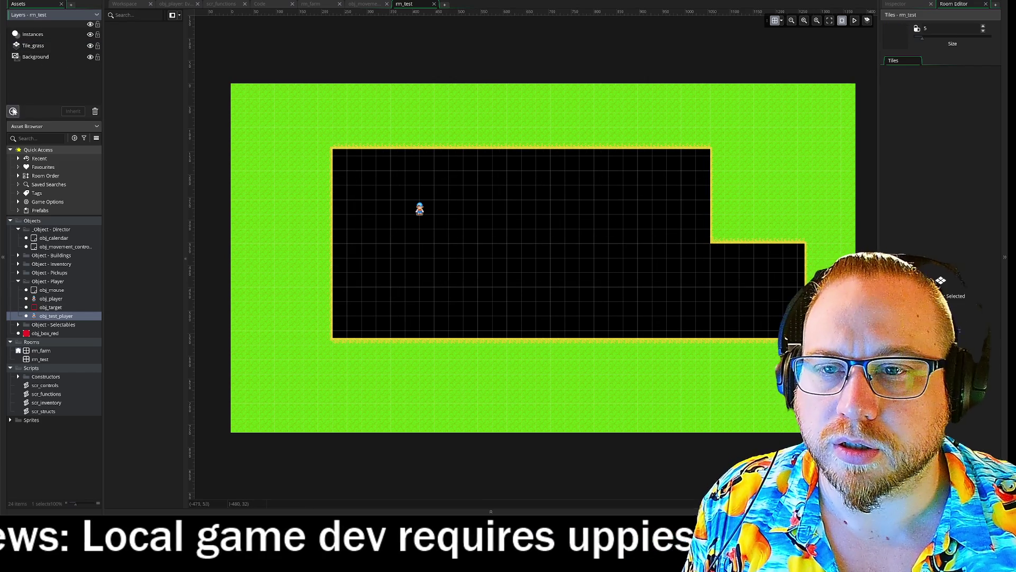
Add a new tile layer named Tile_dirt and move it below Instances.
{"action": "left_click", "coordinate": [13, 111]}
{"action": "left_click", "coordinate": [86, 144]}
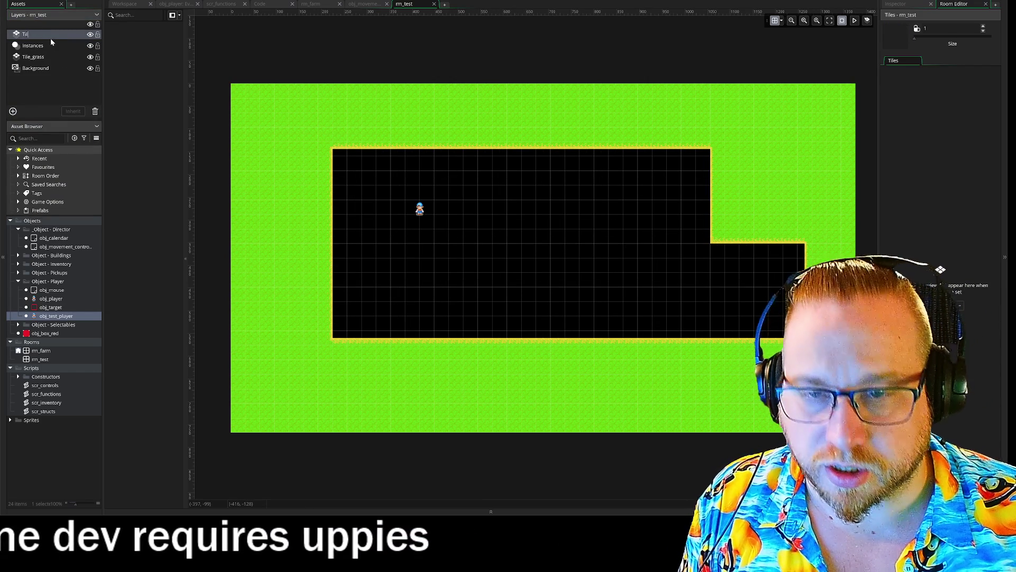
{"action": "key", "text": "BackSpace"}
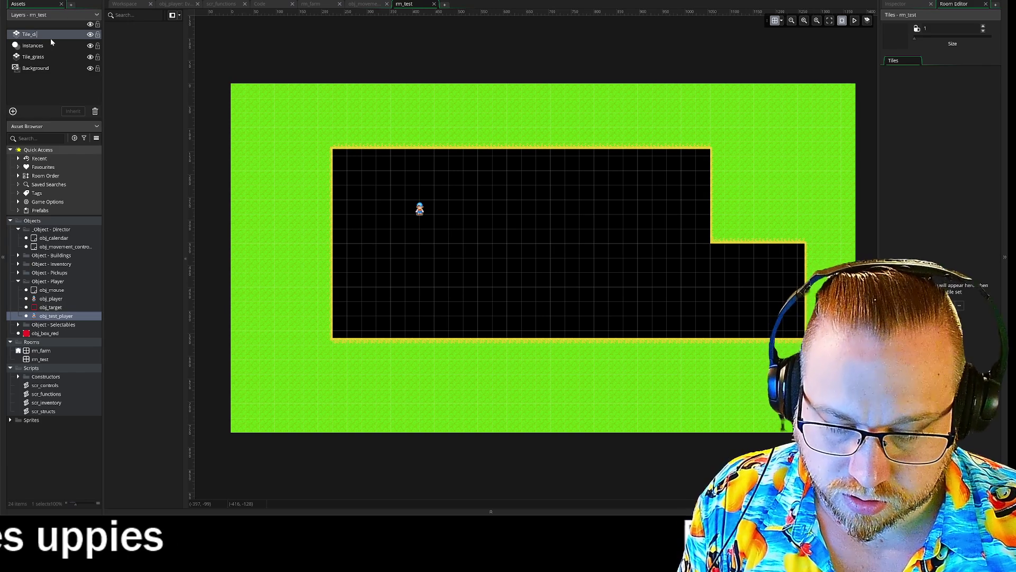
{"action": "type", "text": "dirt"}
{"action": "key", "text": "Return"}
{"action": "left_click_drag", "start_coordinate": [43, 36], "coordinate": [30, 52]}
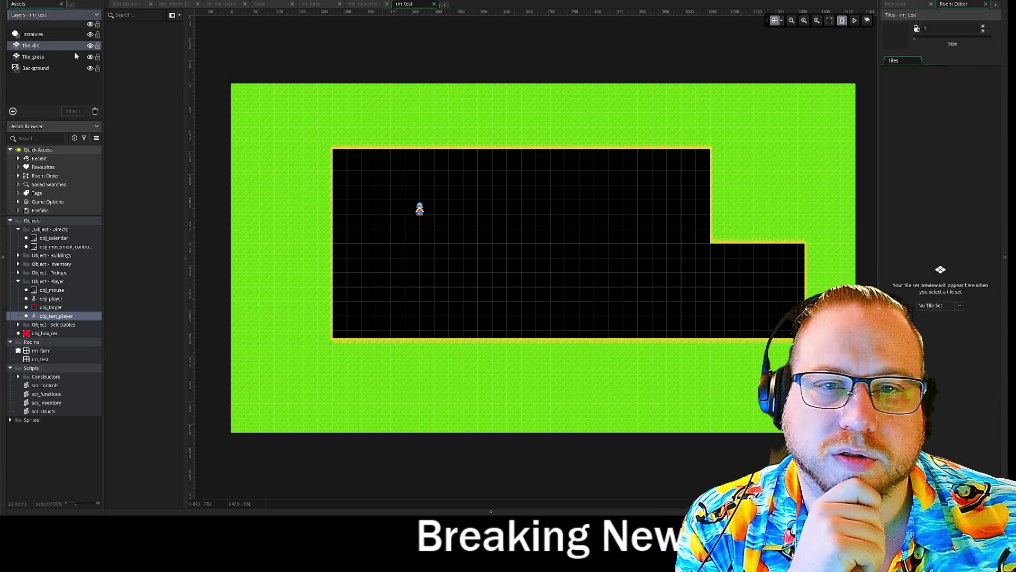
Give Tile_dirt the ts_crop tile set, set brush size 4, and choose the at_grass auto tile.
{"action": "left_click", "coordinate": [959, 305]}
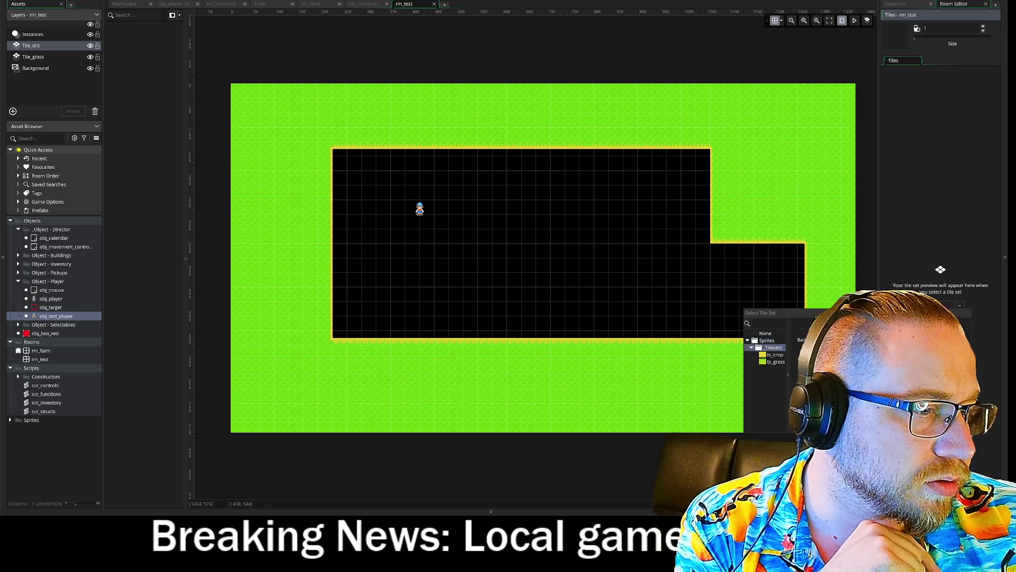
{"action": "left_click", "coordinate": [776, 355]}
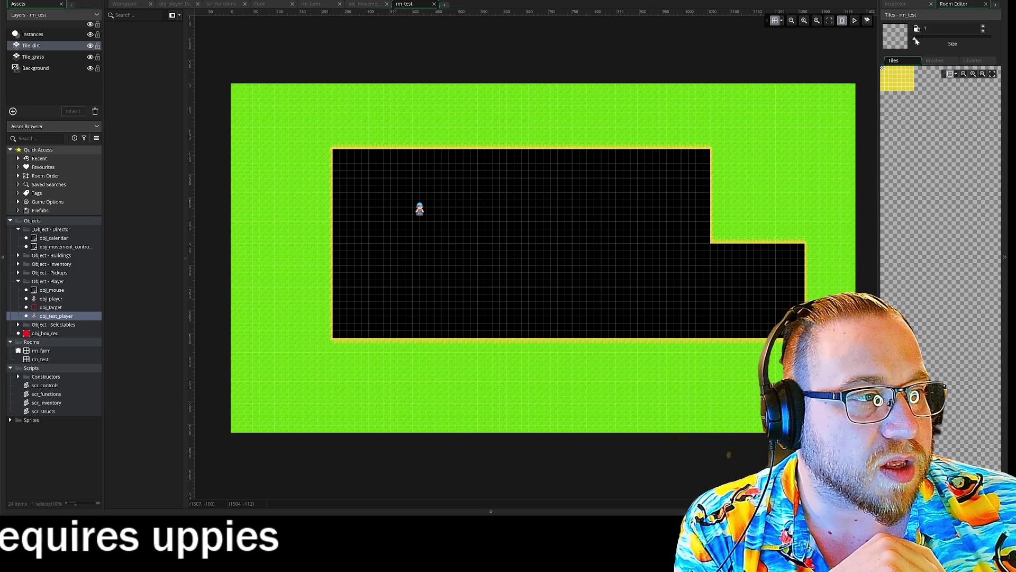
{"action": "left_click_drag", "start_coordinate": [936, 39], "coordinate": [921, 39]}
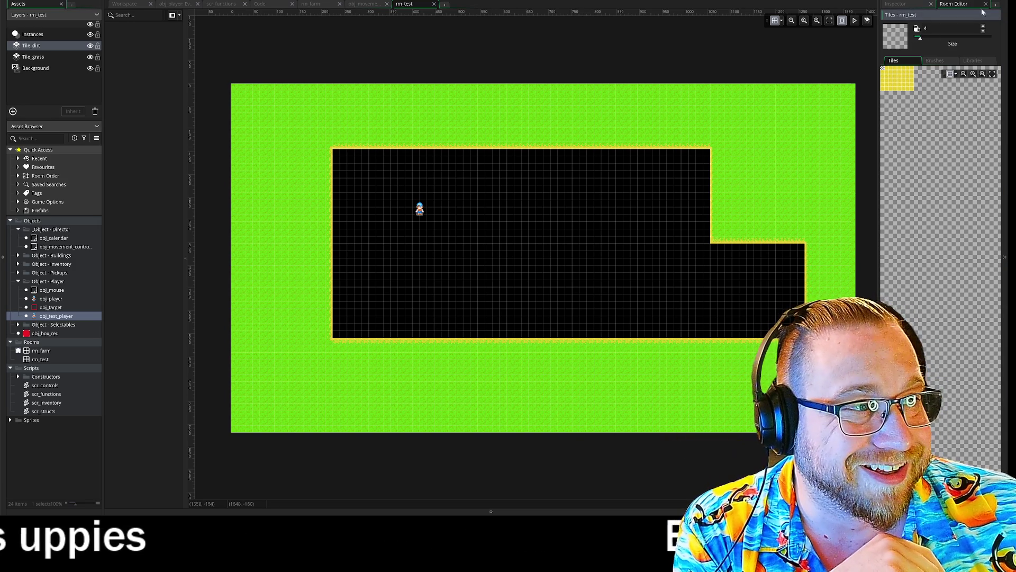
{"action": "left_click", "coordinate": [962, 61]}
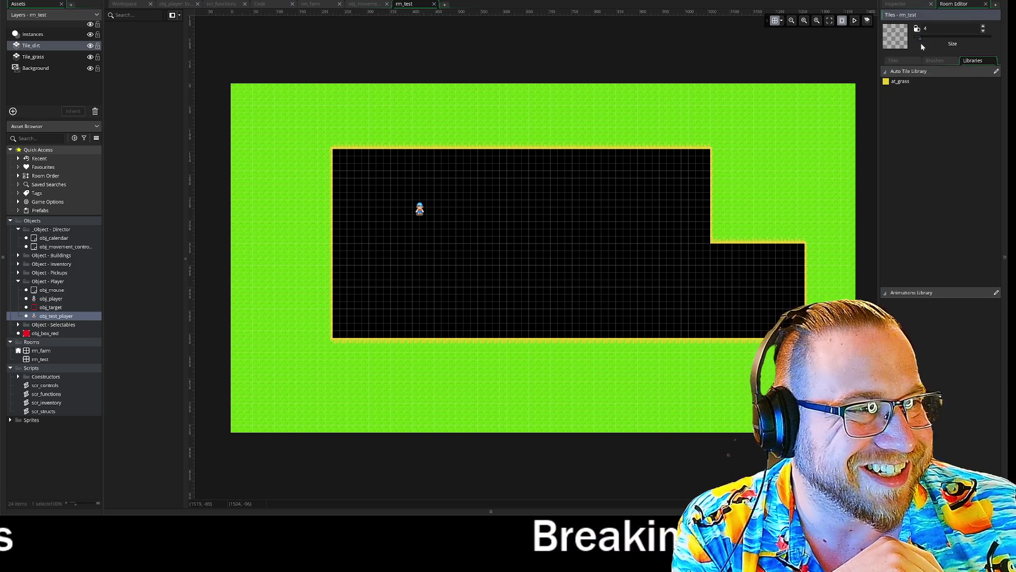
{"action": "left_click", "coordinate": [897, 82]}
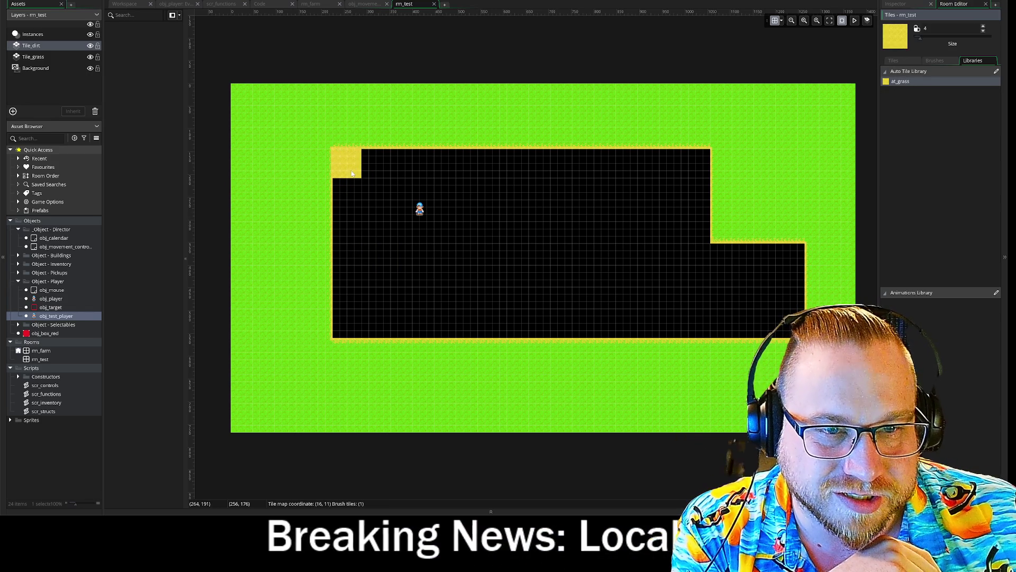
Paint at_grass over the black area's left edge, top edge and lower-right notches.
{"action": "mouse_move", "coordinate": [352, 172]}
{"action": "left_mouse_down"}
{"action": "mouse_move", "coordinate": [350, 325]}
{"action": "mouse_move", "coordinate": [793, 329]}
{"action": "left_mouse_up"}
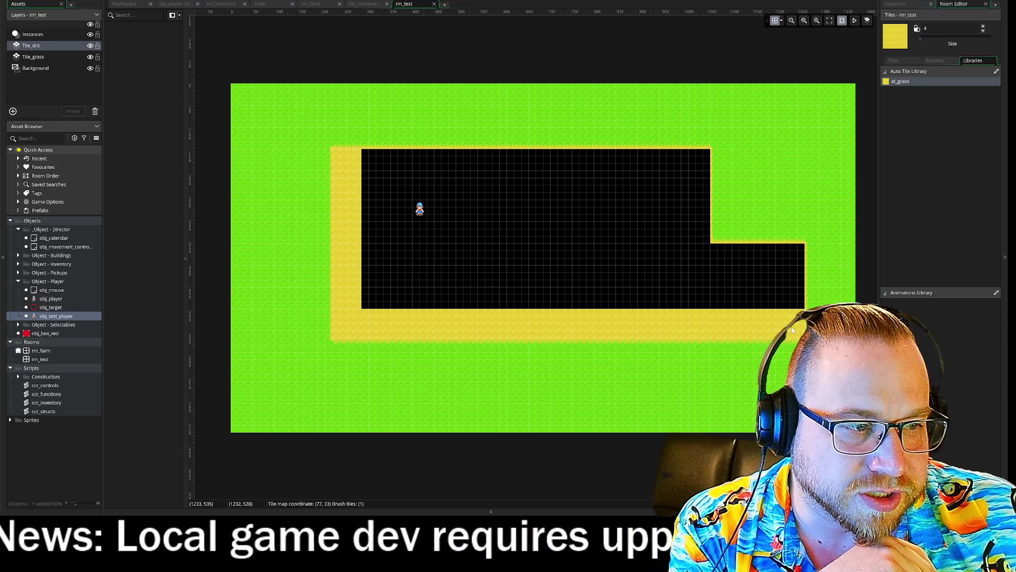
{"action": "left_click", "coordinate": [794, 284]}
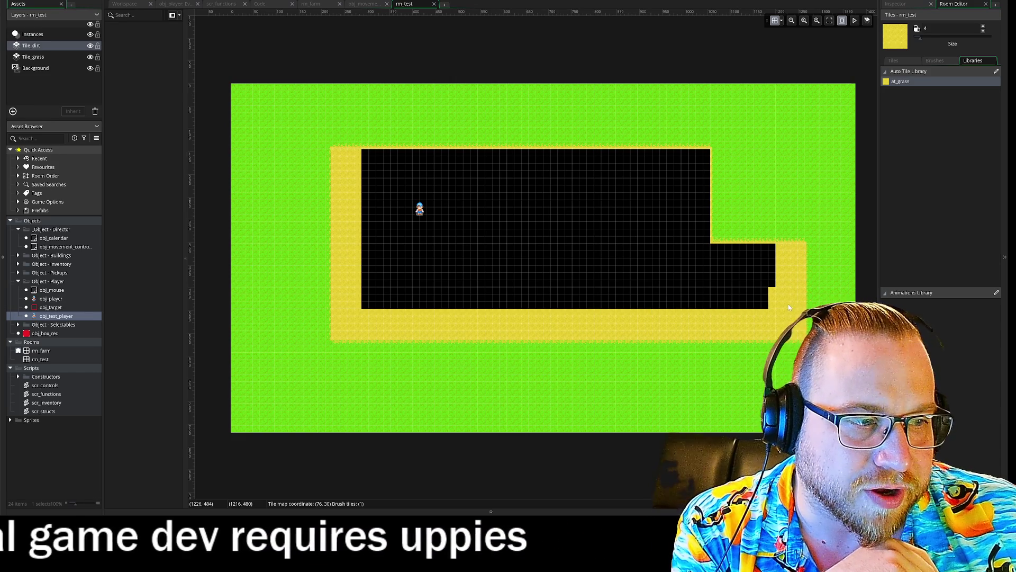
{"action": "mouse_move", "coordinate": [768, 259]}
{"action": "left_mouse_down"}
{"action": "mouse_move", "coordinate": [696, 251]}
{"action": "mouse_move", "coordinate": [703, 171]}
{"action": "mouse_move", "coordinate": [689, 264]}
{"action": "left_mouse_up"}
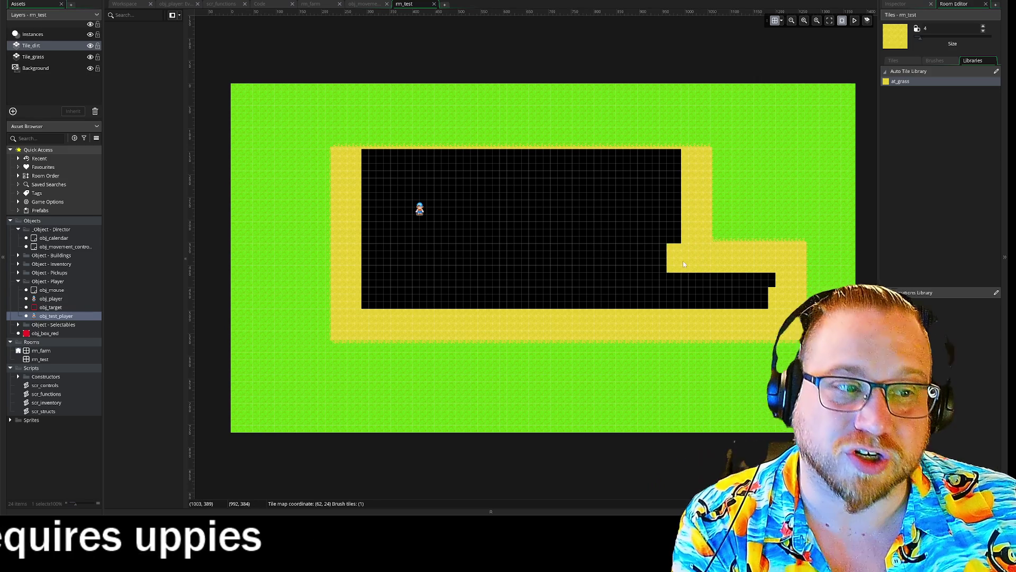
{"action": "left_click_drag", "start_coordinate": [370, 166], "coordinate": [675, 169]}
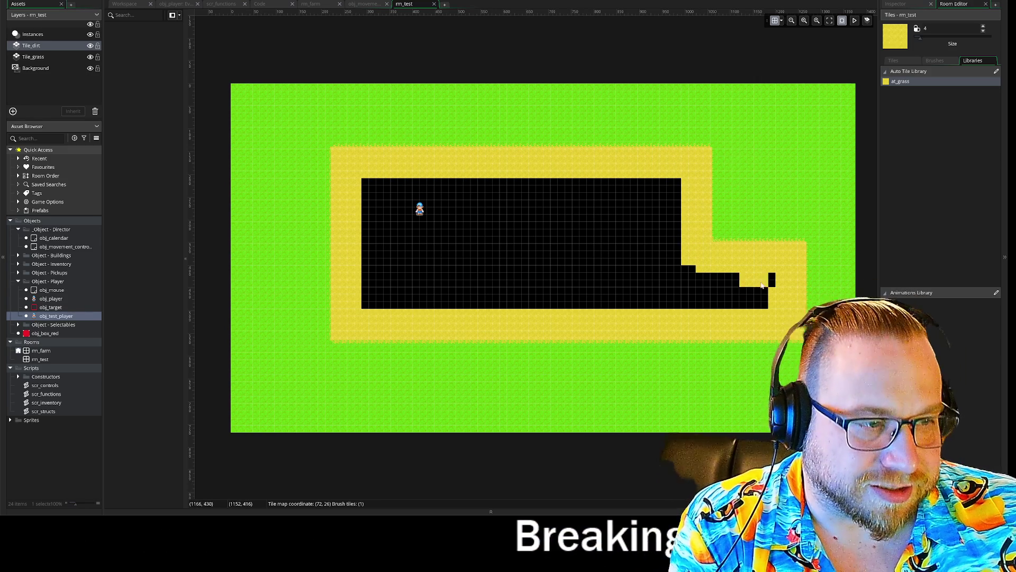
{"action": "mouse_move", "coordinate": [770, 288]}
{"action": "left_mouse_down"}
{"action": "mouse_move", "coordinate": [691, 282]}
{"action": "mouse_move", "coordinate": [766, 310]}
{"action": "mouse_move", "coordinate": [668, 306]}
{"action": "left_mouse_up"}
Enlarge the brush and paint over the remaining left, lower and right black parts.
{"action": "left_click_drag", "start_coordinate": [922, 39], "coordinate": [933, 39]}
{"action": "mouse_move", "coordinate": [447, 218]}
{"action": "left_mouse_down"}
{"action": "mouse_move", "coordinate": [403, 222]}
{"action": "mouse_move", "coordinate": [397, 280]}
{"action": "mouse_move", "coordinate": [418, 237]}
{"action": "mouse_move", "coordinate": [442, 276]}
{"action": "left_mouse_up"}
{"action": "mouse_move", "coordinate": [468, 224]}
{"action": "left_mouse_down"}
{"action": "mouse_move", "coordinate": [536, 279]}
{"action": "mouse_move", "coordinate": [644, 280]}
{"action": "mouse_move", "coordinate": [682, 215]}
{"action": "mouse_move", "coordinate": [630, 352]}
{"action": "left_mouse_up"}
{"action": "key", "text": "ctrl+z"}
{"action": "mouse_move", "coordinate": [635, 222]}
{"action": "left_mouse_down"}
{"action": "mouse_move", "coordinate": [536, 218]}
{"action": "mouse_move", "coordinate": [599, 253]}
{"action": "mouse_move", "coordinate": [505, 249]}
{"action": "left_mouse_up"}
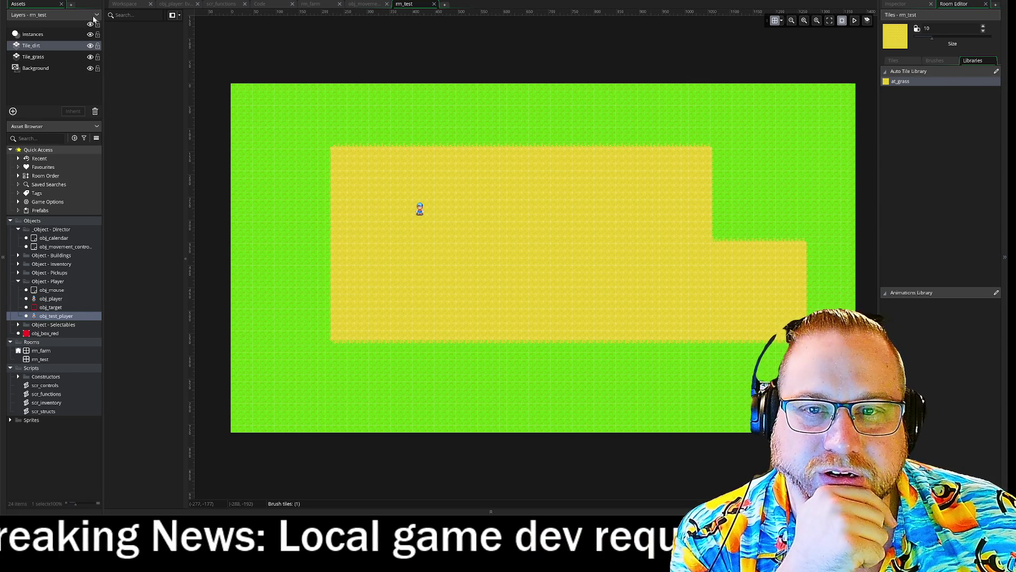
{"action": "double_click", "coordinate": [32, 341]}
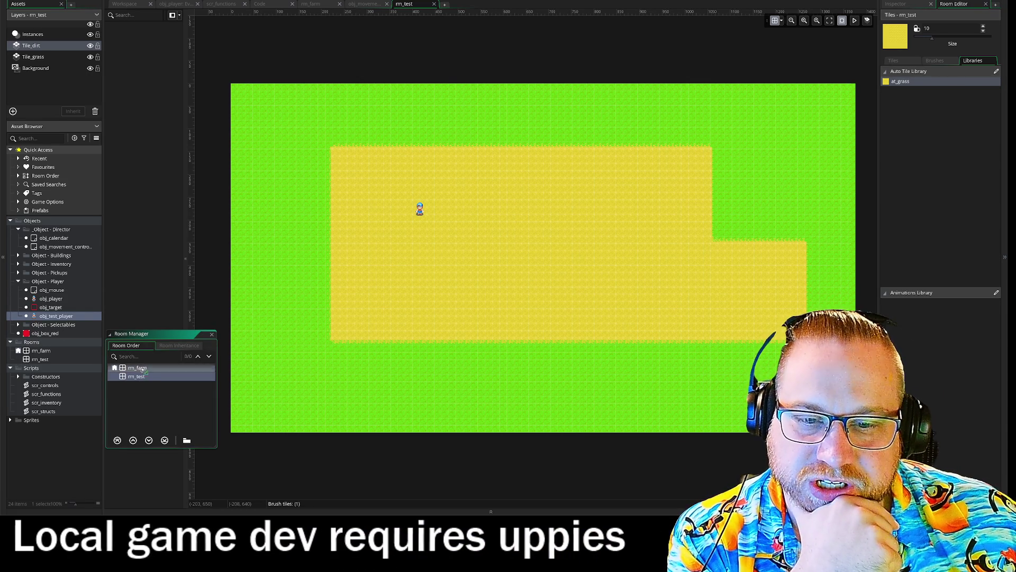
Move rm_test to the top of the room order, run the game, and locate the compile error.
{"action": "left_click_drag", "start_coordinate": [139, 379], "coordinate": [143, 369]}
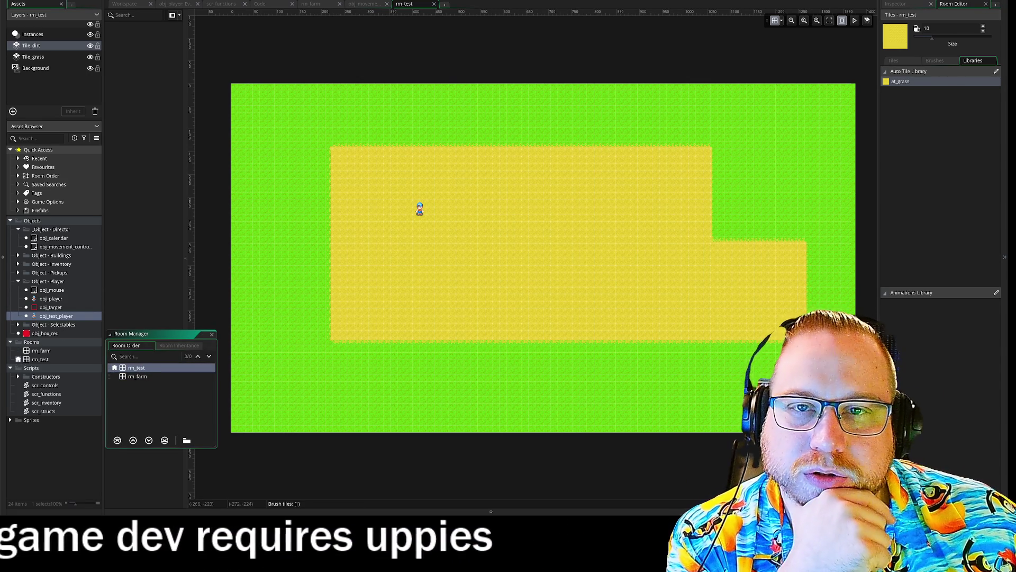
{"action": "key", "text": "F5"}
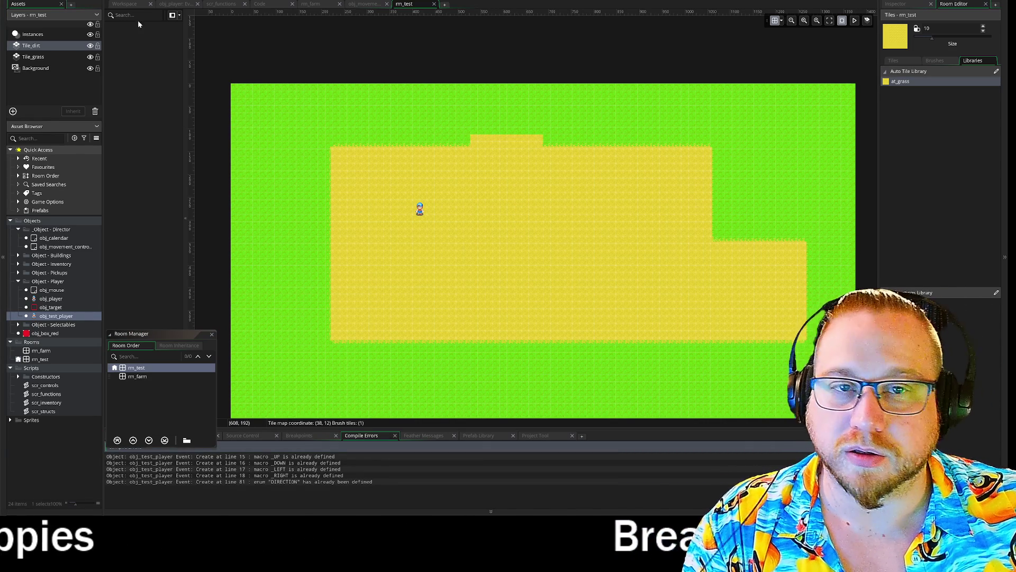
{"action": "left_click", "coordinate": [302, 482]}
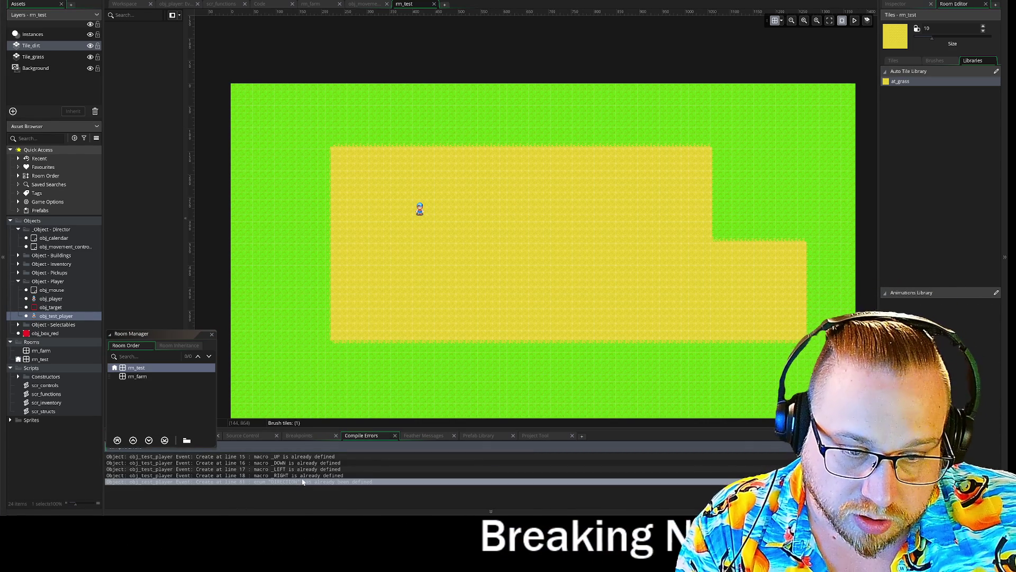
{"action": "double_click", "coordinate": [301, 483]}
Delete the four duplicate direction #macro lines from the Create code and rerun to recheck errors.
{"action": "double_click", "coordinate": [296, 457]}
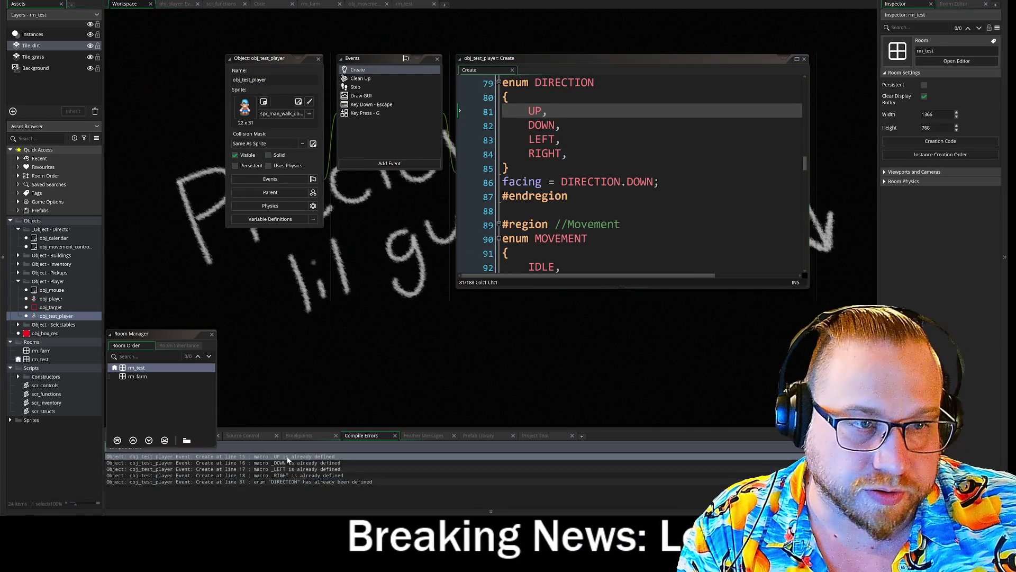
{"action": "key", "text": "Up"}
{"action": "key", "text": "shift+Down"}
{"action": "key", "text": "shift+Down"}
{"action": "key", "text": "shift+Down"}
{"action": "key", "text": "Delete"}
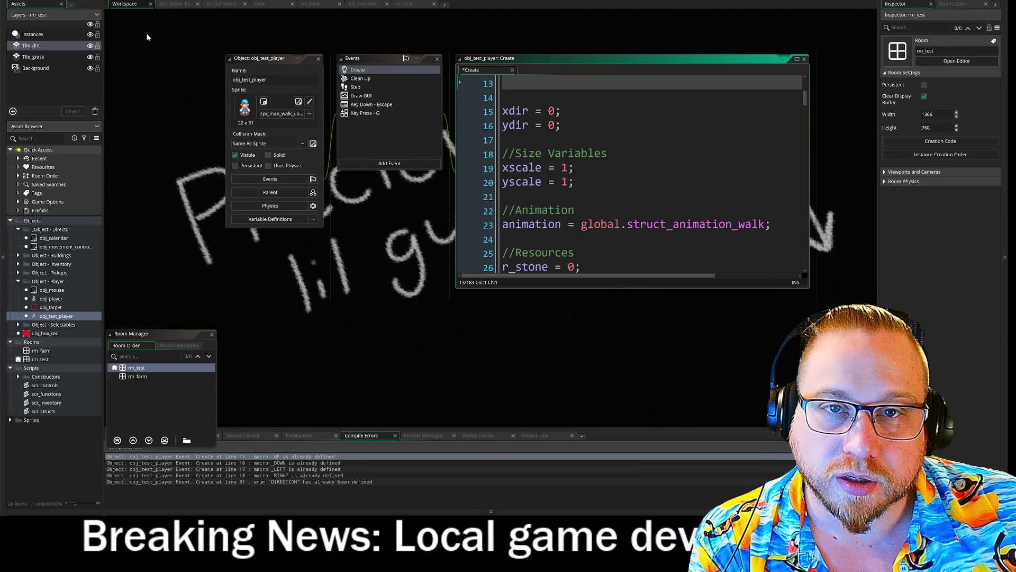
{"action": "key", "text": "F5"}
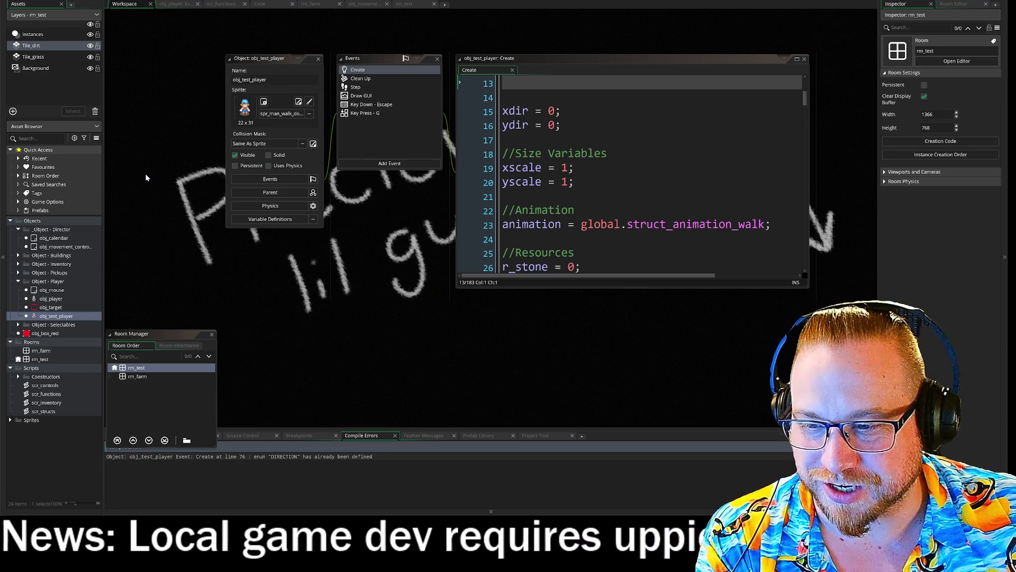
{"action": "double_click", "coordinate": [223, 456]}
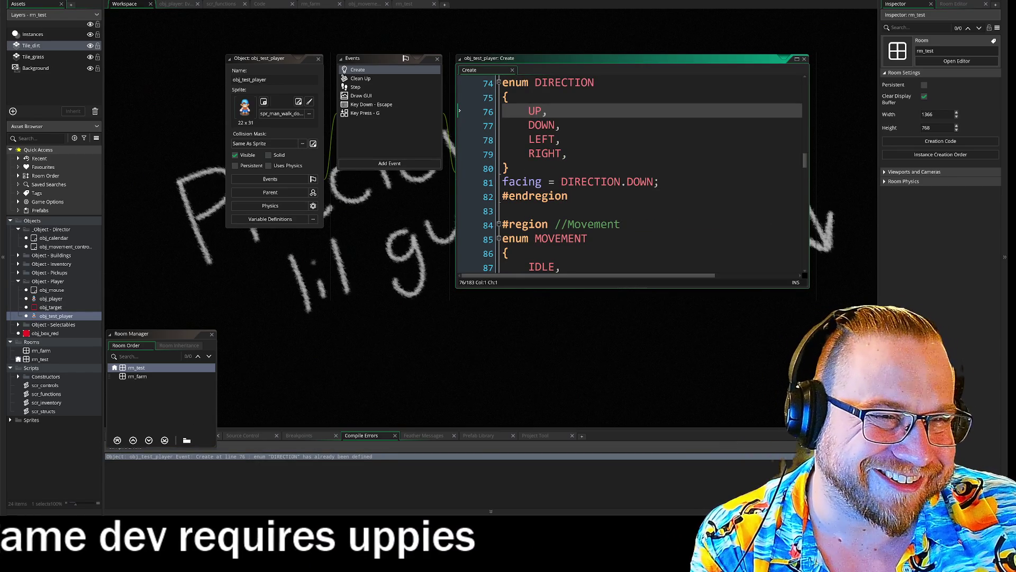
Delete the whole enum DIRECTION block from the Create code.
{"action": "left_click_drag", "start_coordinate": [509, 168], "coordinate": [494, 90]}
{"action": "left_click", "coordinate": [551, 127]}
{"action": "left_click", "coordinate": [507, 169]}
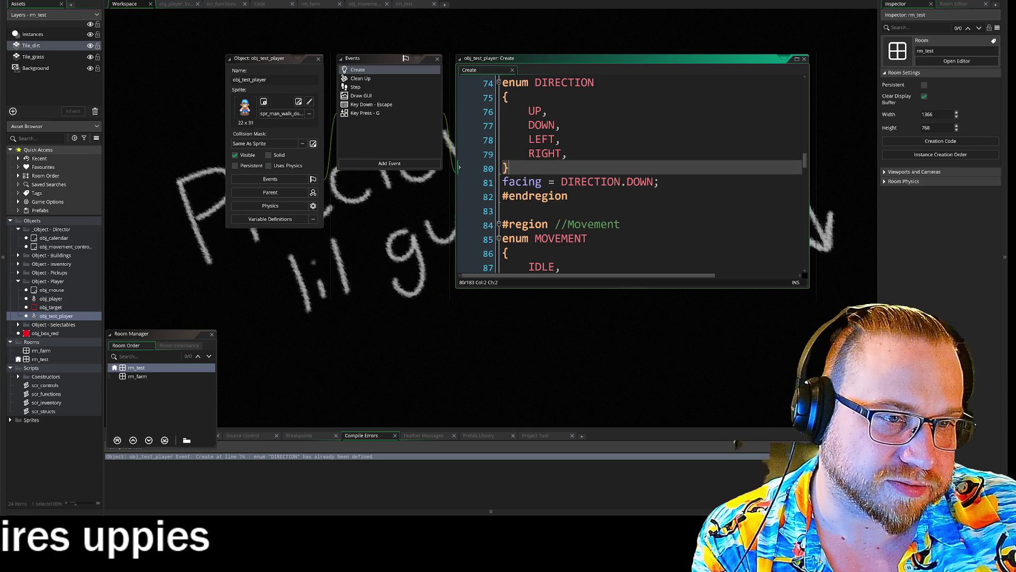
{"action": "key", "text": "shift+Up"}
{"action": "key", "text": "shift+Up"}
{"action": "key", "text": "shift+Up"}
{"action": "key", "text": "shift+Home"}
{"action": "key", "text": "Delete"}
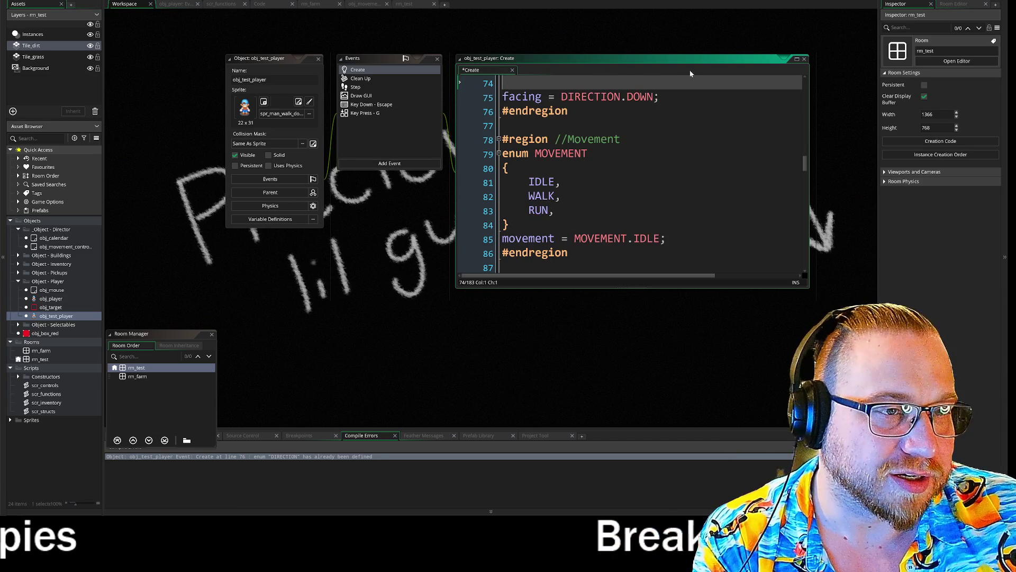
Expand the Create code editor to full workspace, close the room manager and review the code.
{"action": "left_click", "coordinate": [796, 59]}
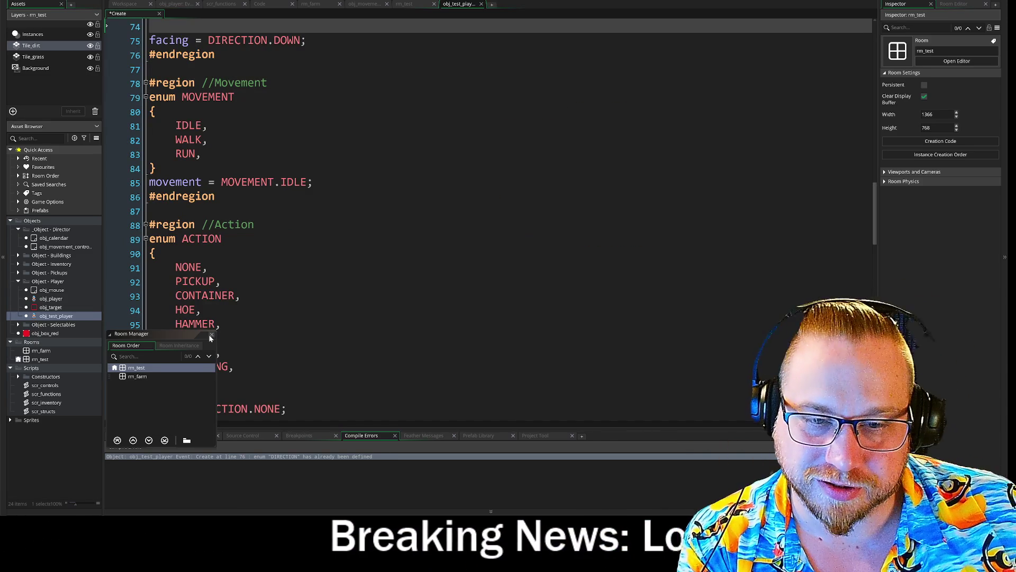
{"action": "left_click", "coordinate": [211, 335]}
{"action": "scroll", "coordinate": [211, 338], "scroll_direction": "down", "scroll_amount": 5}
{"action": "scroll", "coordinate": [476, 219], "scroll_direction": "down", "scroll_amount": 4}
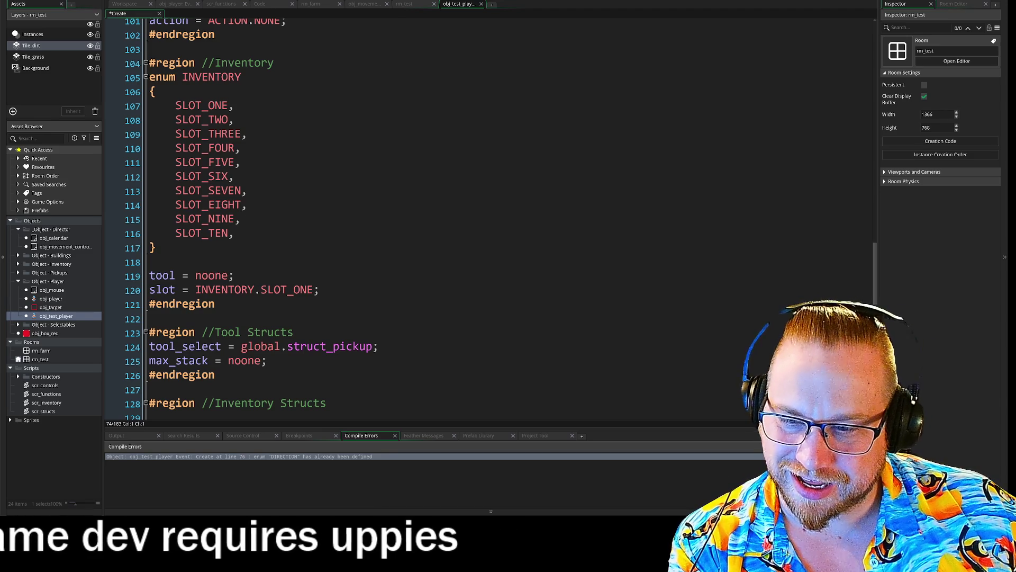
{"action": "scroll", "coordinate": [498, 219], "scroll_direction": "up", "scroll_amount": 10}
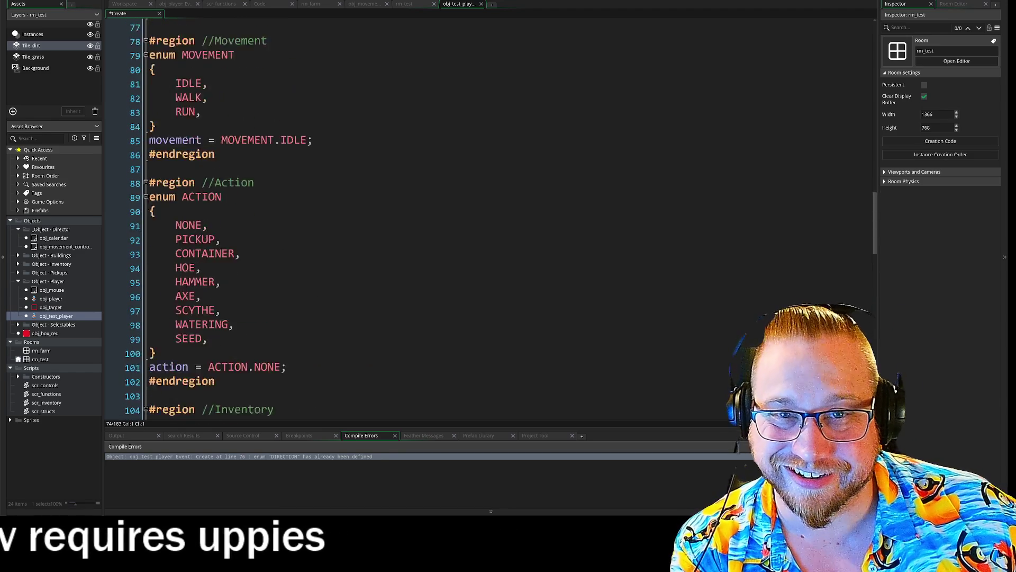
{"action": "scroll", "coordinate": [498, 219], "scroll_direction": "up", "scroll_amount": 5}
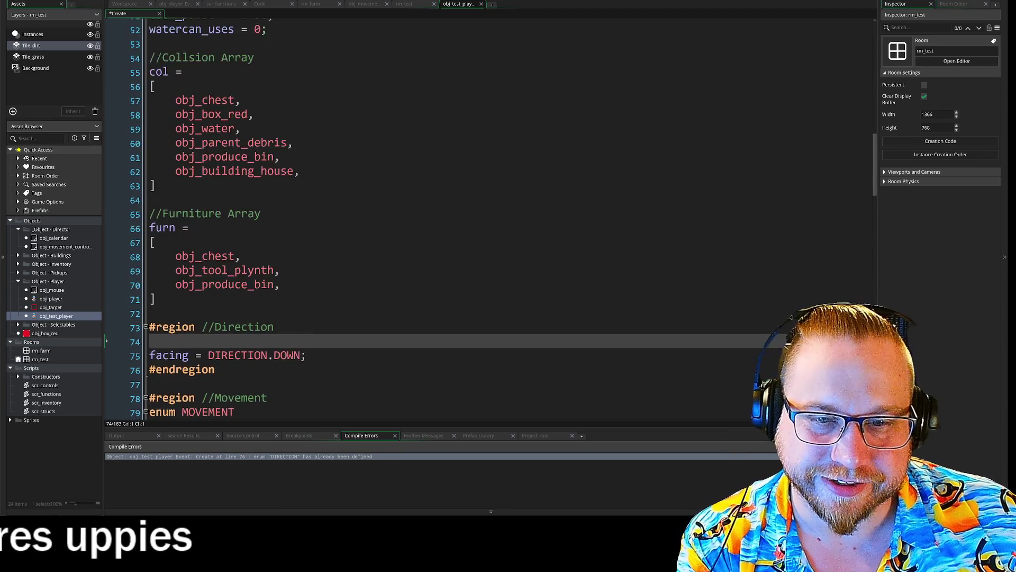
{"action": "scroll", "coordinate": [498, 219], "scroll_direction": "down", "scroll_amount": 3}
{"action": "scroll", "coordinate": [490, 219], "scroll_direction": "down", "scroll_amount": 20}
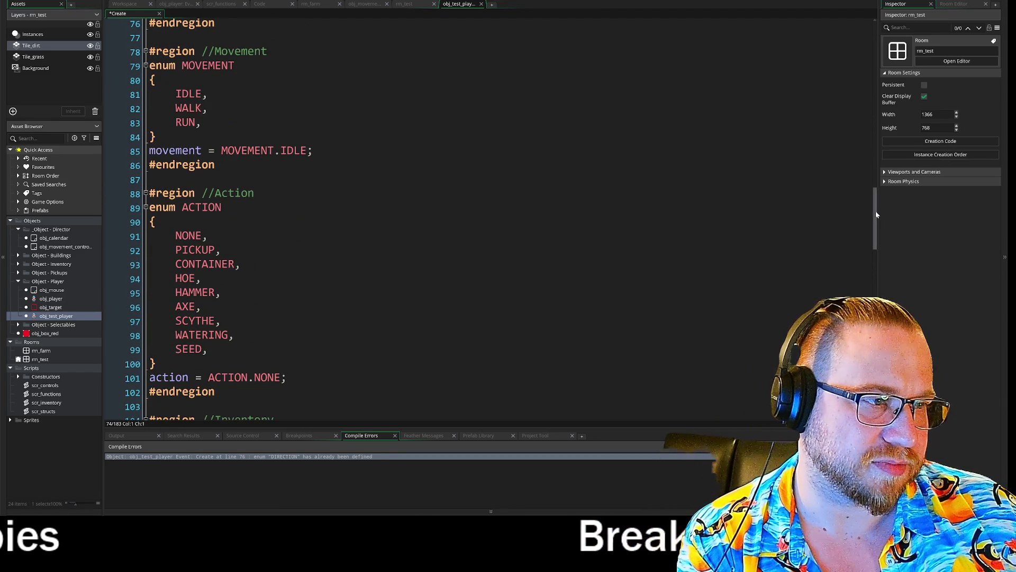
{"action": "scroll", "coordinate": [490, 220], "scroll_direction": "down", "scroll_amount": 2}
{"action": "scroll", "coordinate": [490, 219], "scroll_direction": "up", "scroll_amount": 9}
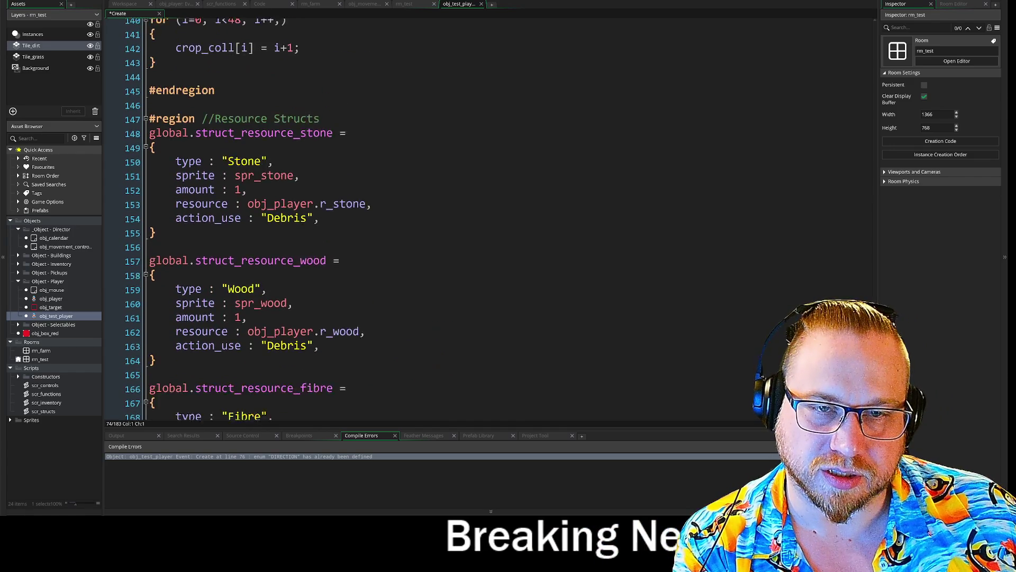
{"action": "scroll", "coordinate": [490, 219], "scroll_direction": "up", "scroll_amount": 3}
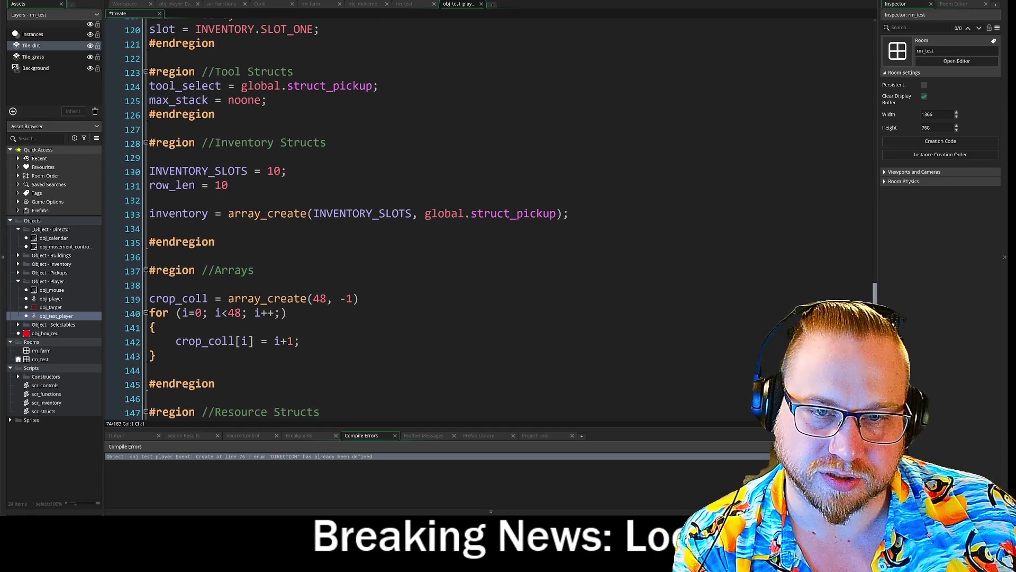
Select all remaining Create event code and delete it.
{"action": "left_click", "coordinate": [228, 191]}
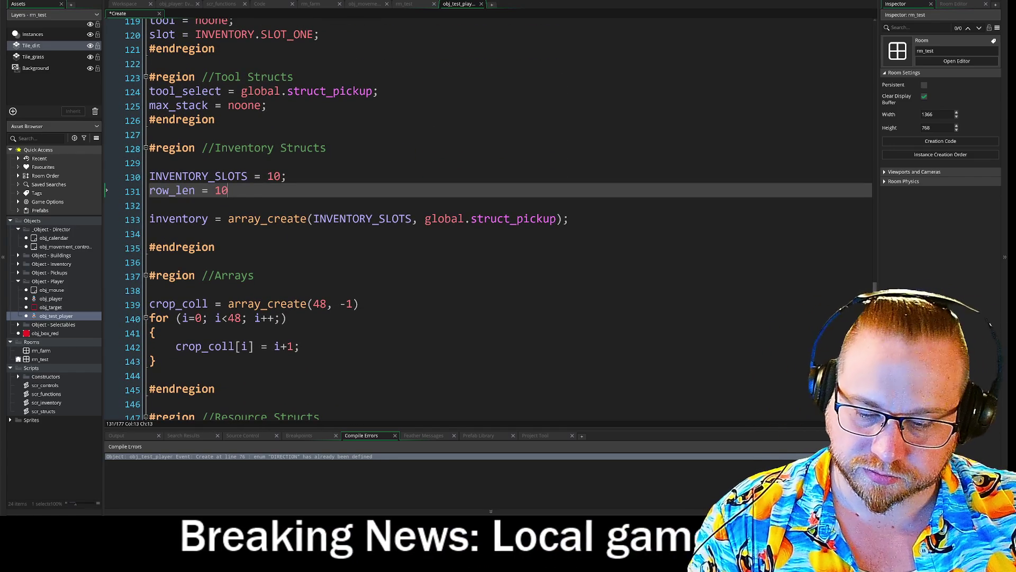
{"action": "left_click", "coordinate": [153, 162]}
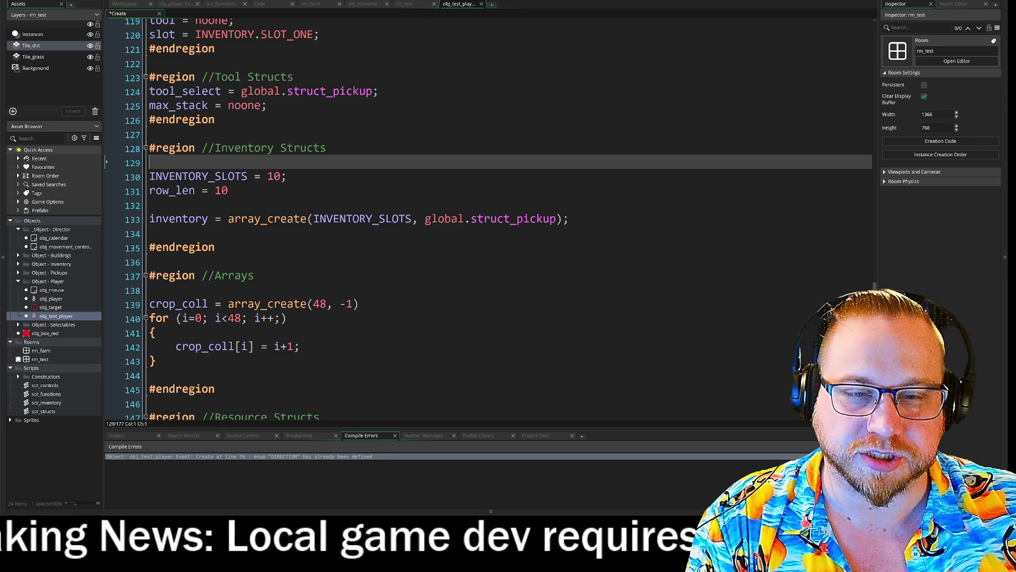
{"action": "key", "text": "ctrl+a"}
{"action": "key", "text": "Delete"}
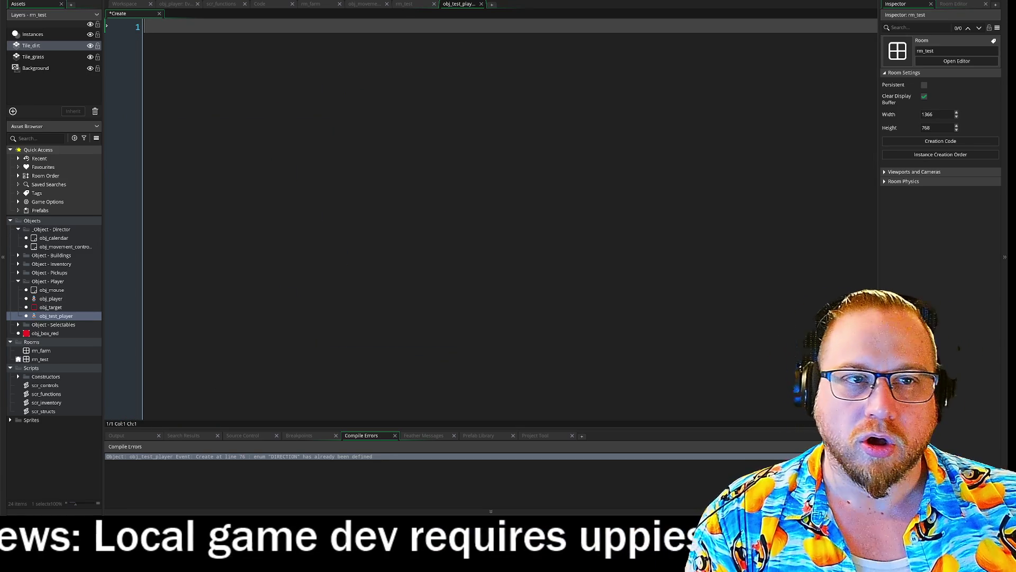
{"action": "left_click", "coordinate": [481, 4]}
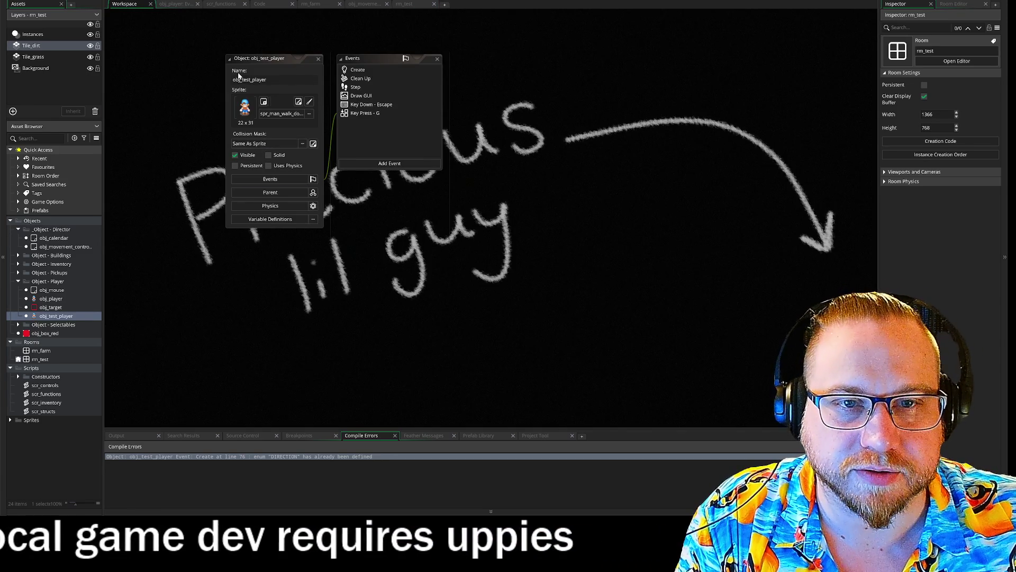
Clear all of the Step event's code.
{"action": "double_click", "coordinate": [357, 78]}
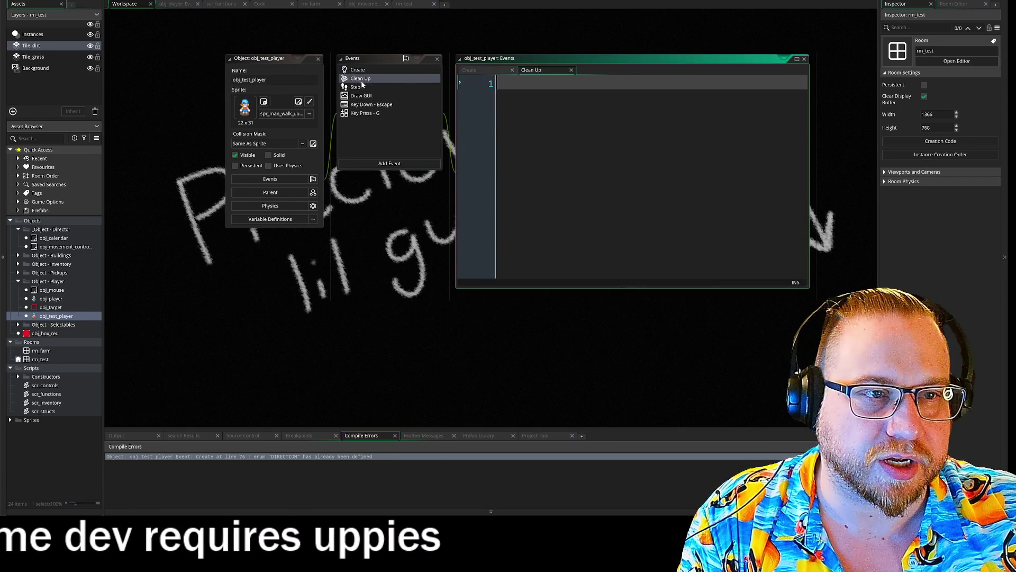
{"action": "double_click", "coordinate": [357, 87]}
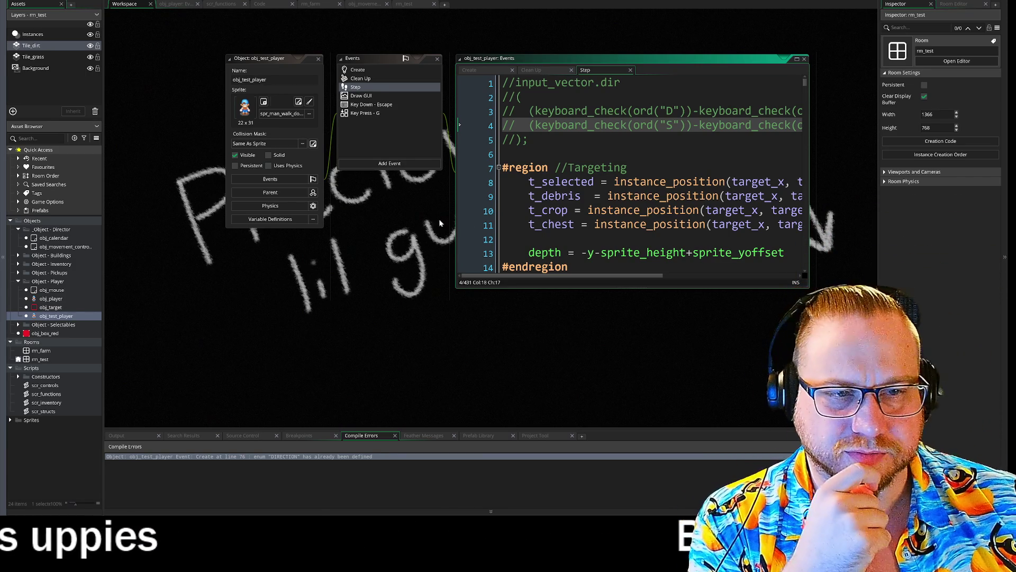
{"action": "key", "text": "Down"}
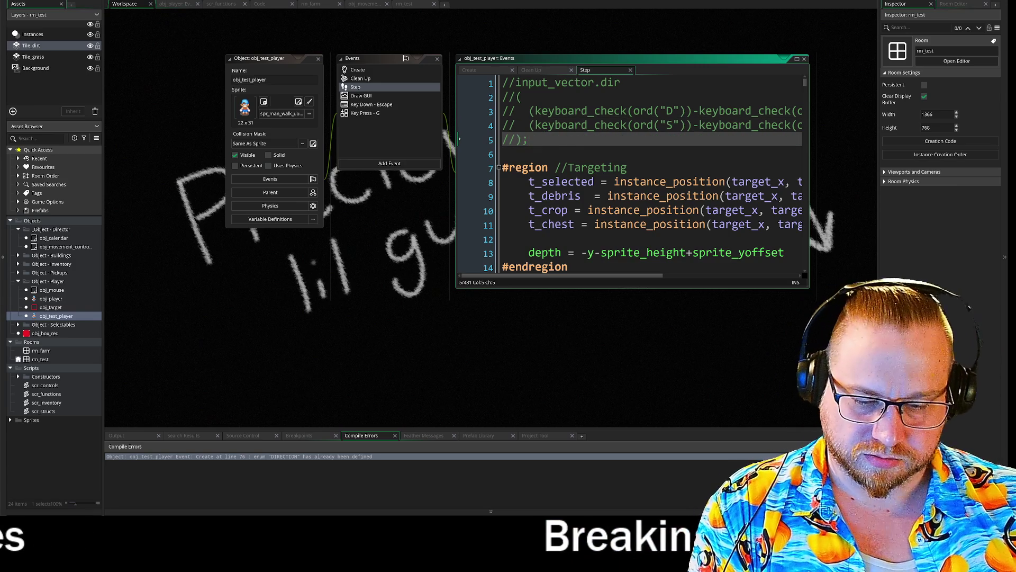
{"action": "key", "text": "ctrl+a"}
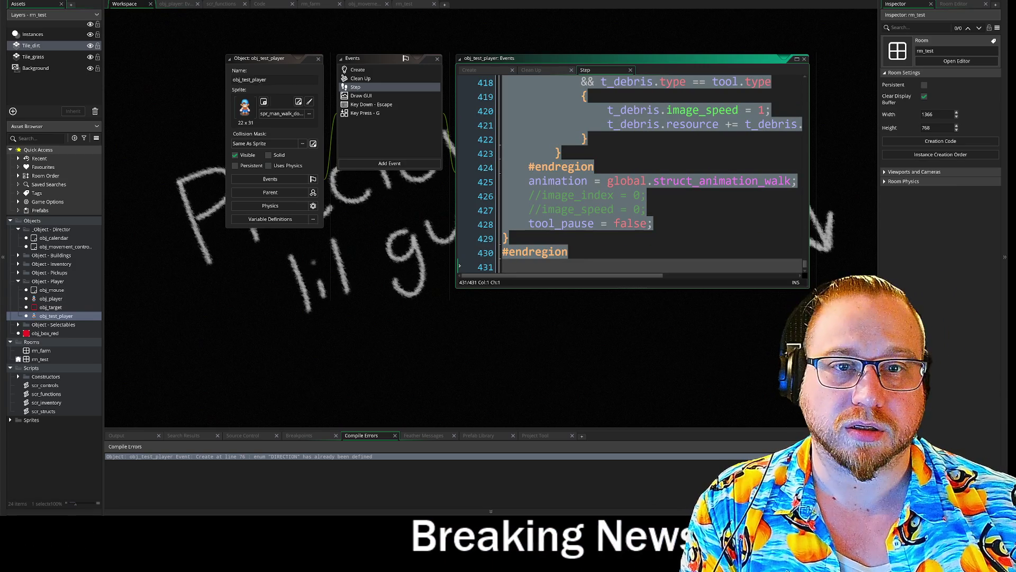
{"action": "key", "text": "Delete"}
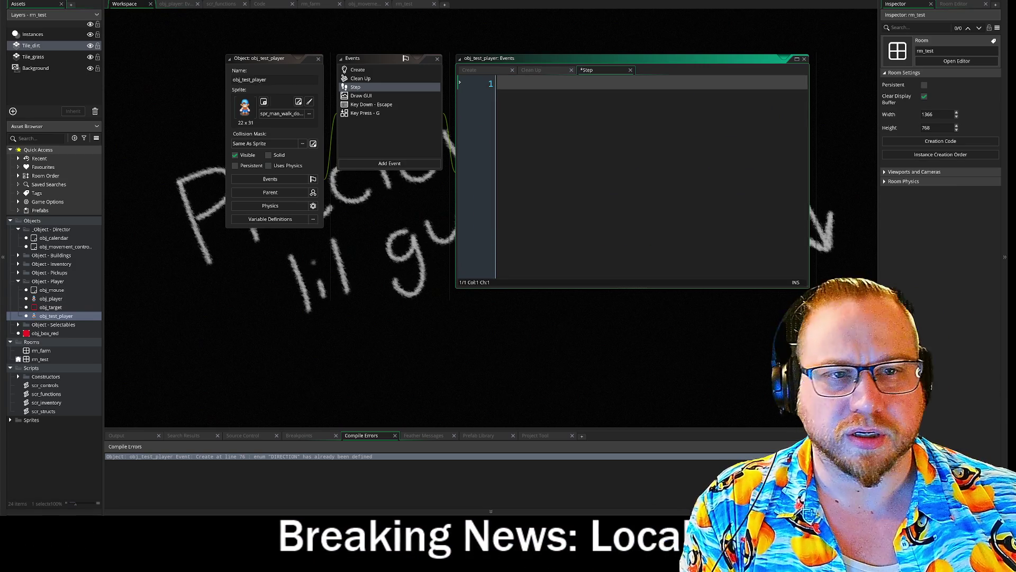
Clear all of the Draw GUI event's code.
{"action": "left_click", "coordinate": [388, 97]}
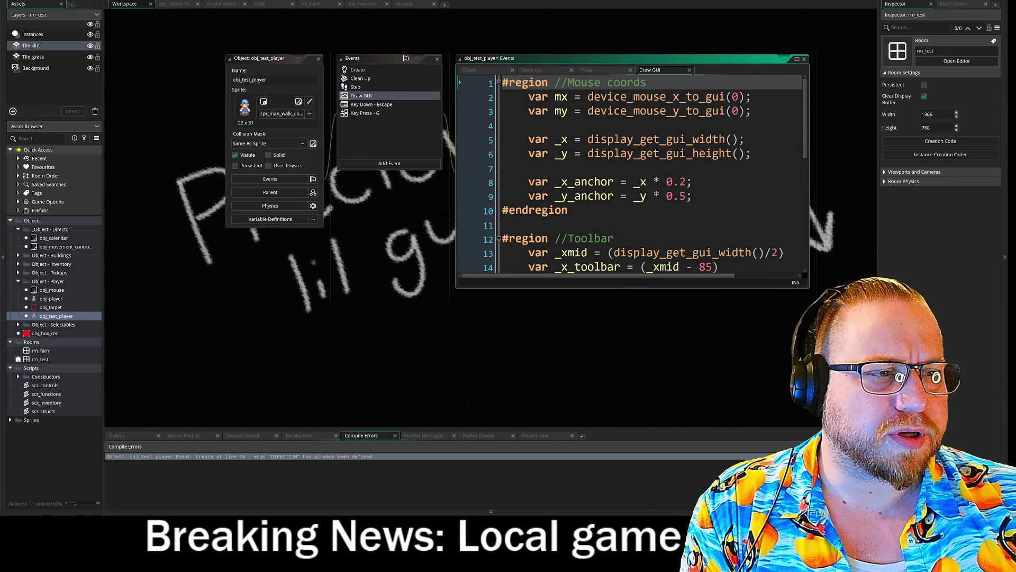
{"action": "left_click", "coordinate": [693, 182]}
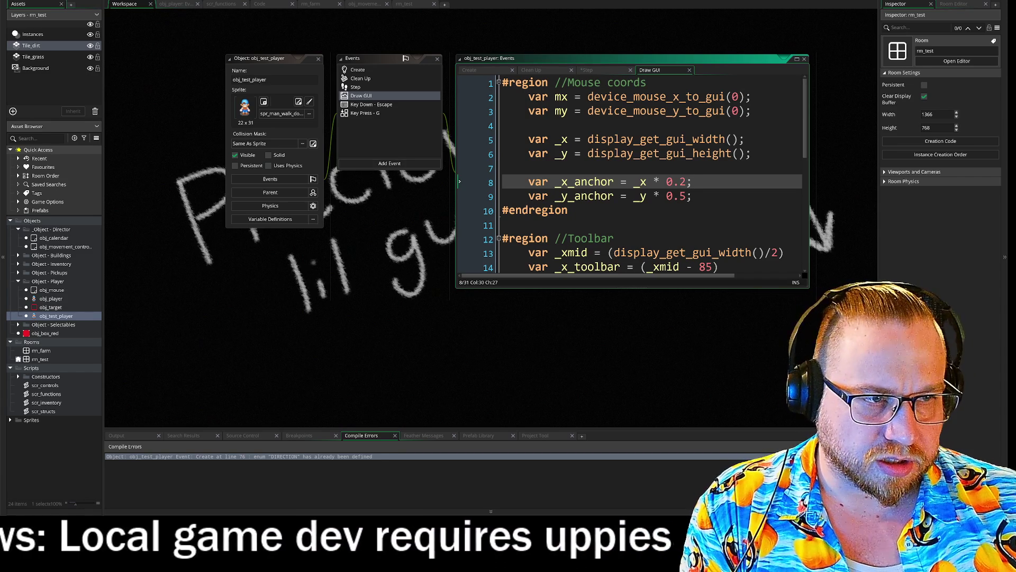
{"action": "key", "text": "ctrl+a"}
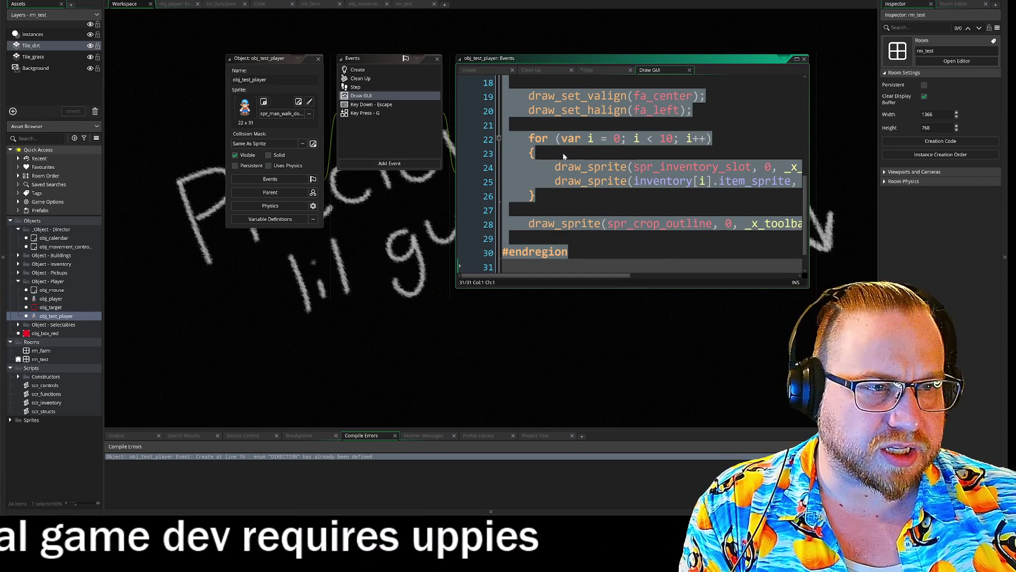
{"action": "mouse_move", "coordinate": [574, 163]}
{"action": "key", "text": "Delete"}
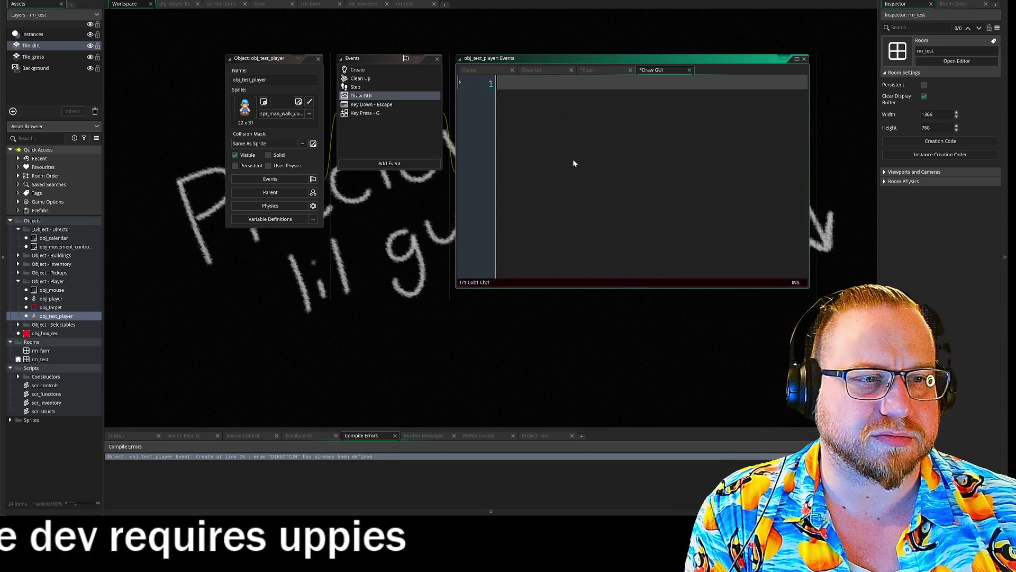
Delete the inventory-toggle code from the Key Down - Escape and Key Press - G events.
{"action": "left_click", "coordinate": [401, 104]}
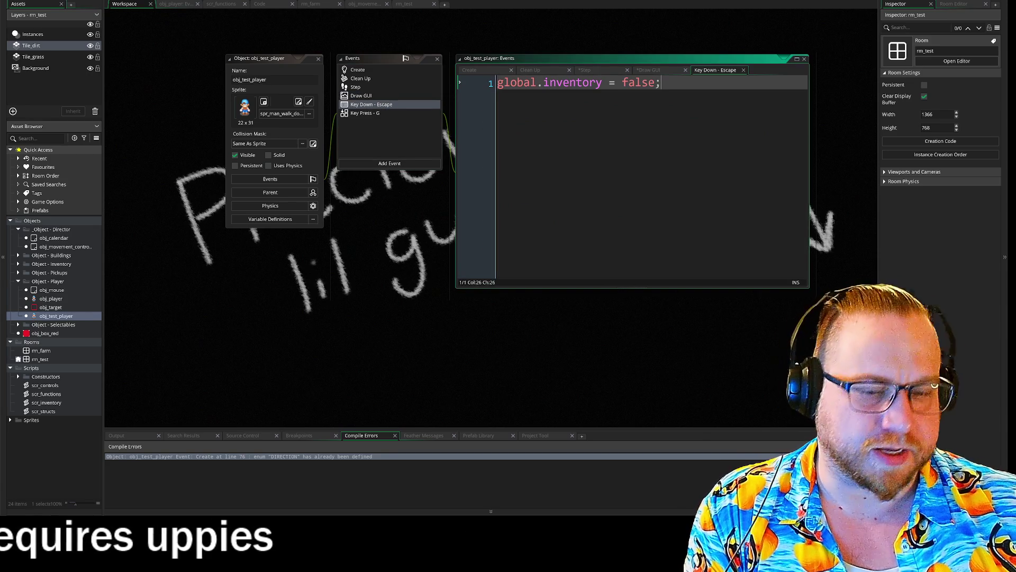
{"action": "key", "text": "ctrl+a"}
{"action": "key", "text": "Delete"}
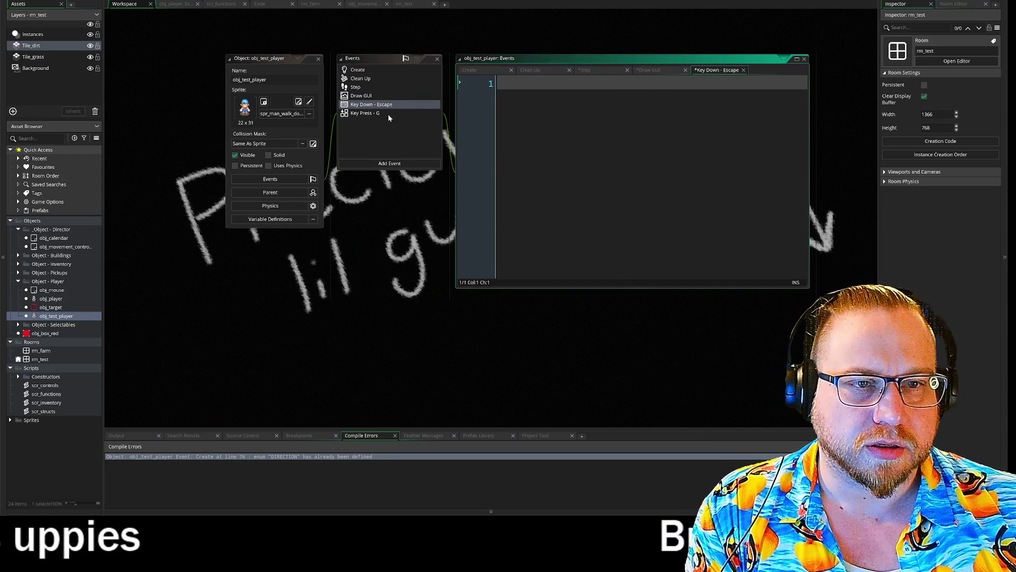
{"action": "left_click", "coordinate": [391, 114]}
{"action": "left_click", "coordinate": [644, 82]}
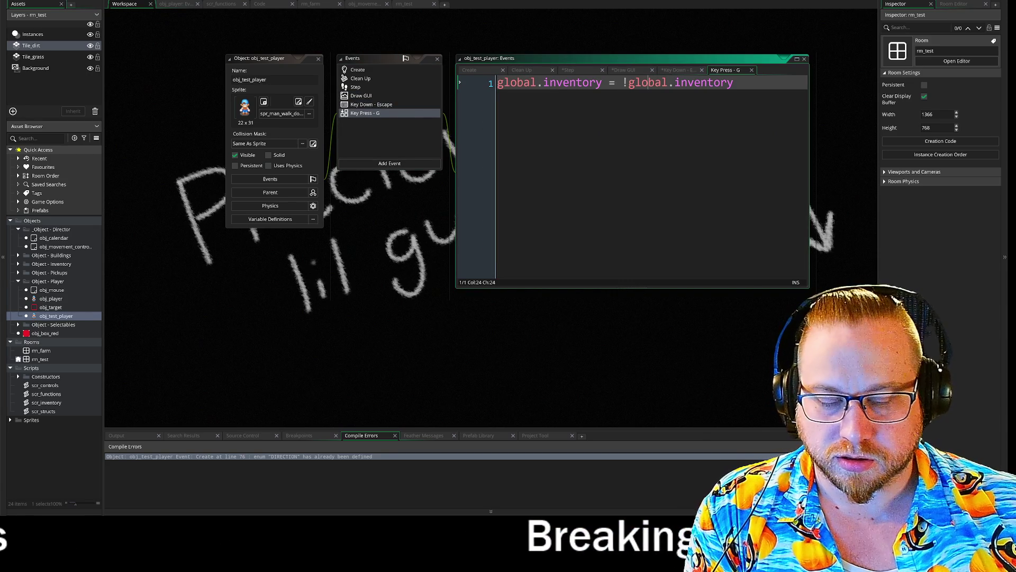
{"action": "key", "text": "ctrl+a"}
{"action": "key", "text": "Delete"}
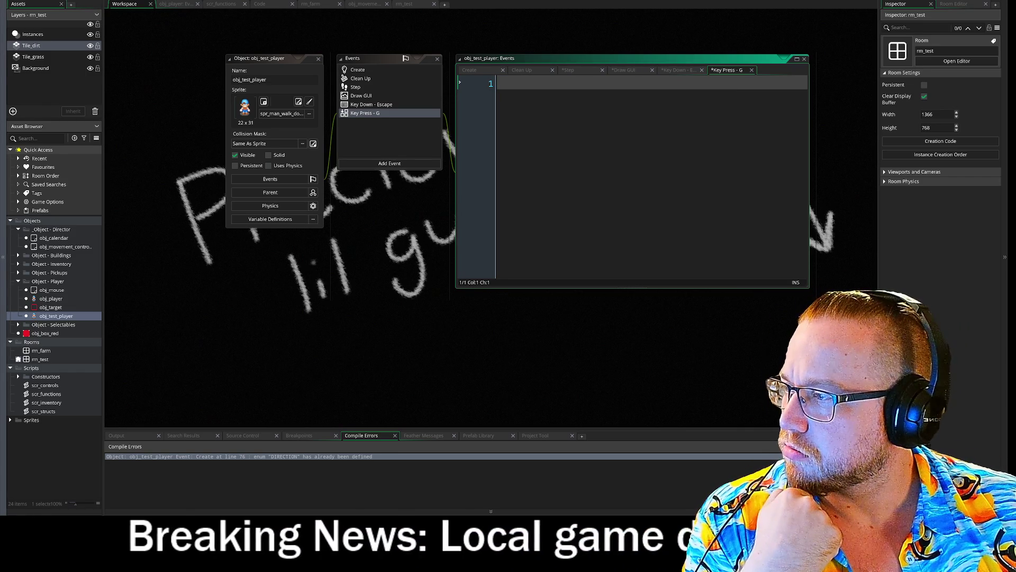
{"action": "left_click", "coordinate": [574, 339]}
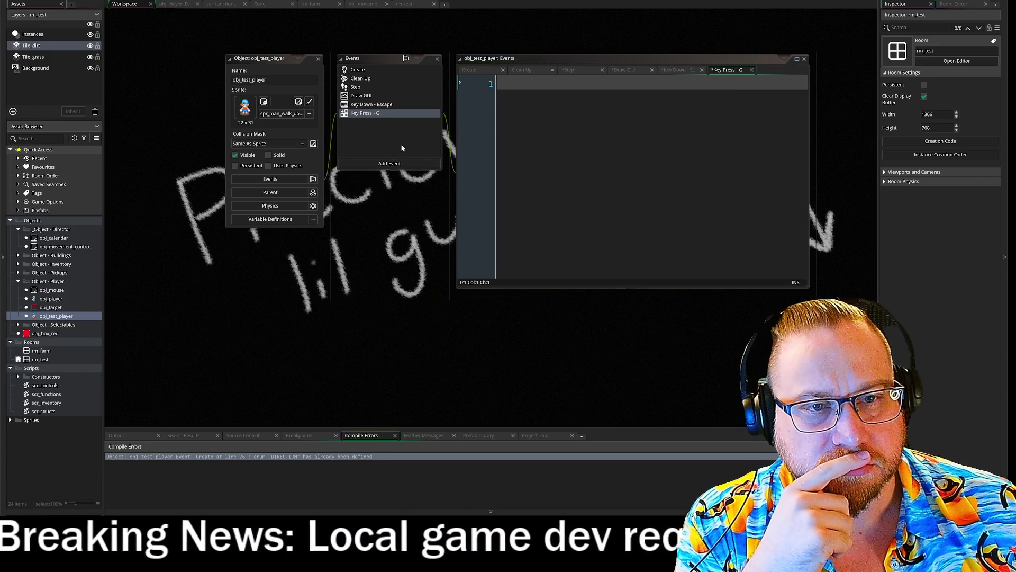
{"action": "left_click", "coordinate": [752, 70]}
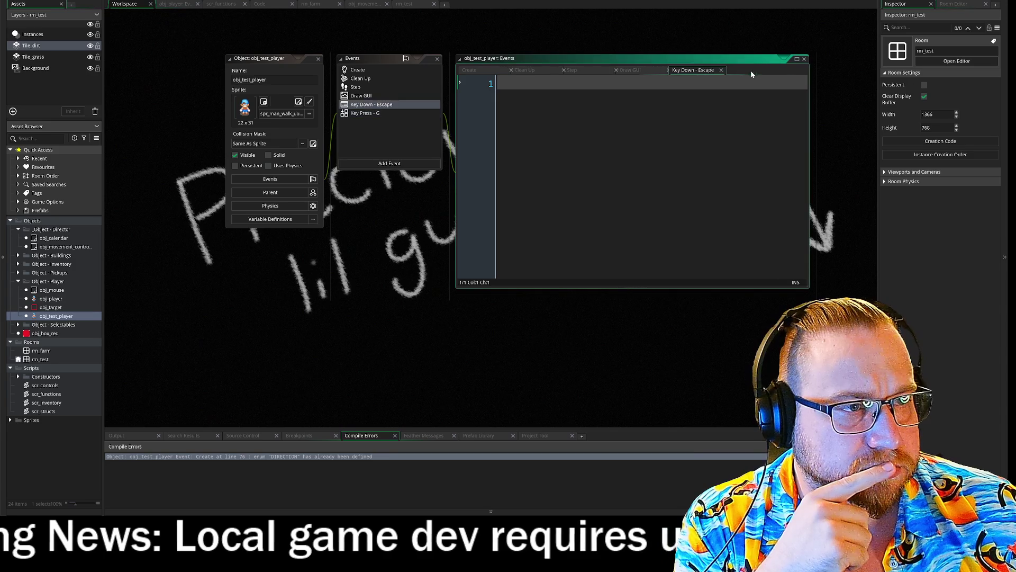
Close the Key Down - Escape, Draw GUI and Clean Up code editors, showing the empty Create code.
{"action": "left_click", "coordinate": [745, 69]}
{"action": "left_click", "coordinate": [688, 70]}
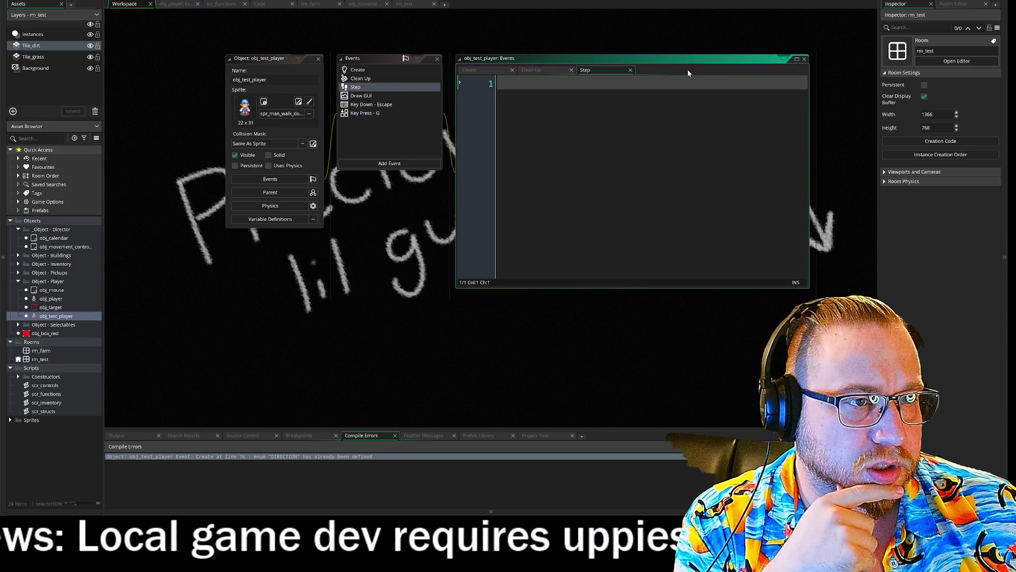
{"action": "left_click", "coordinate": [557, 68]}
{"action": "left_click", "coordinate": [571, 70]}
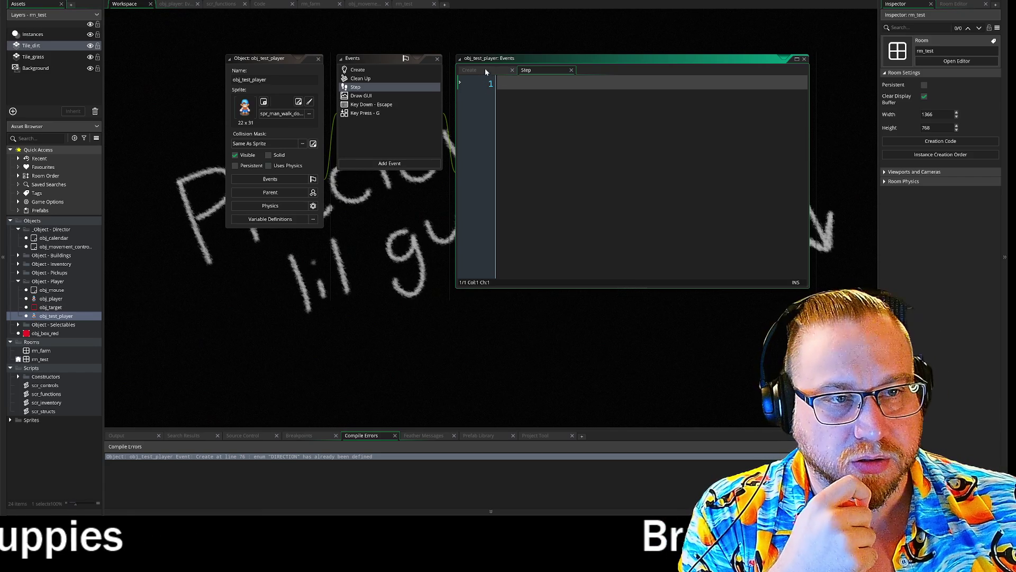
{"action": "left_click", "coordinate": [492, 68]}
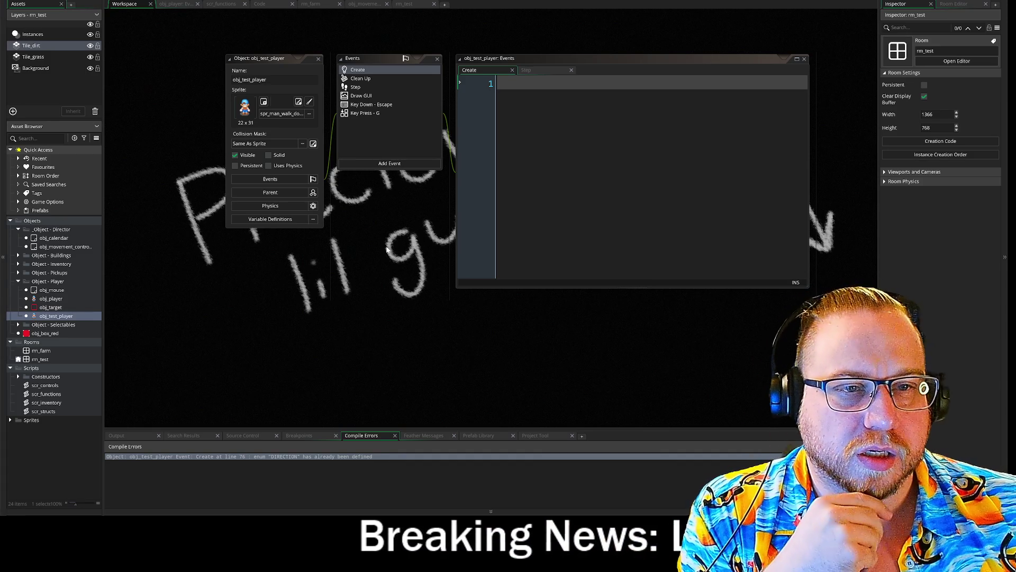
{"action": "left_click", "coordinate": [361, 115]}
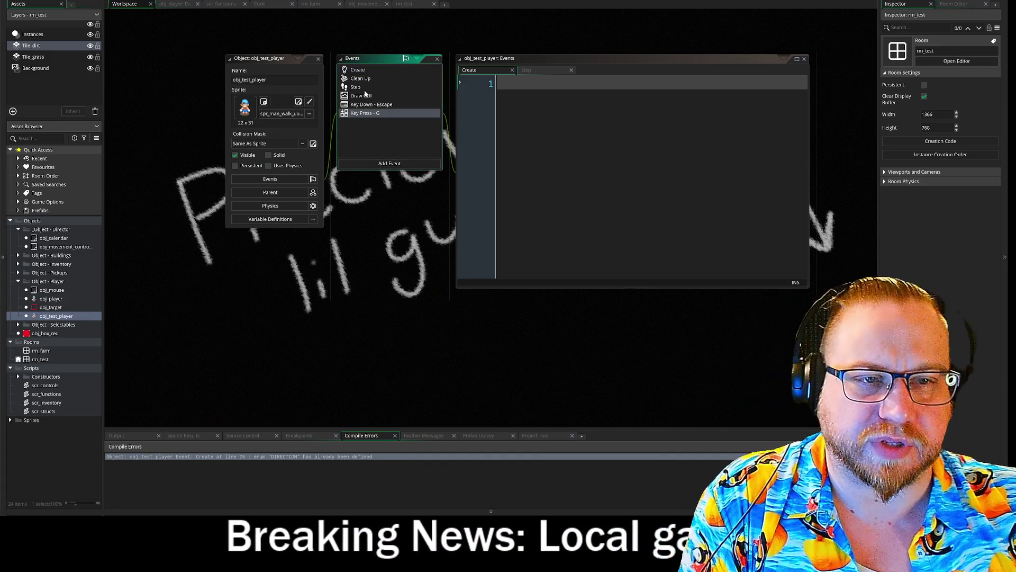
Delete all events from Clean Up through Key Press - G, confirming the deletion.
{"action": "left_click", "coordinate": [358, 78], "text": "shift"}
{"action": "key", "text": "Delete"}
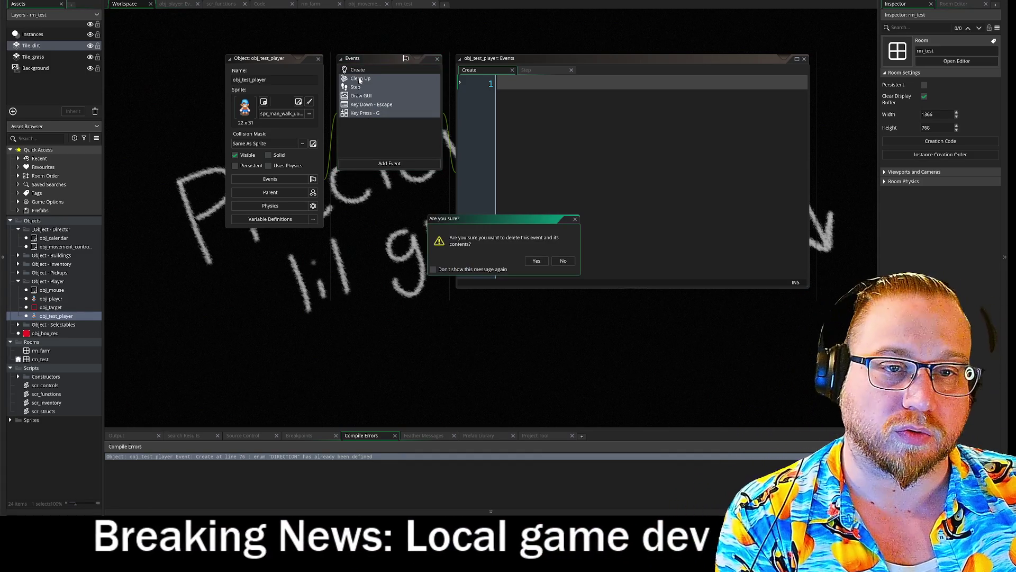
{"action": "left_click", "coordinate": [537, 260]}
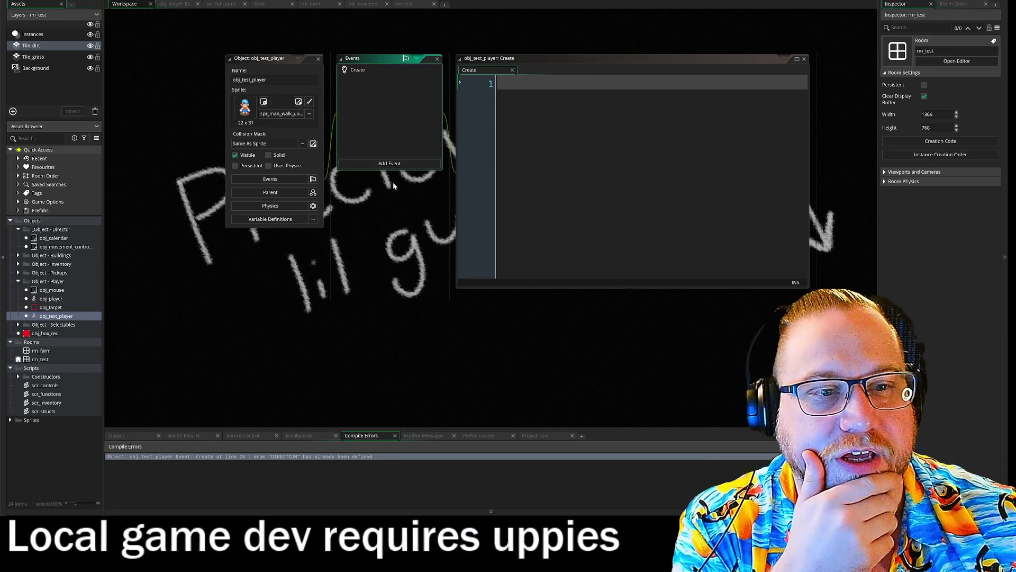
Add a fresh empty Step event and collapse the output and compile errors panel.
{"action": "left_click", "coordinate": [394, 164]}
{"action": "mouse_move", "coordinate": [421, 197]}
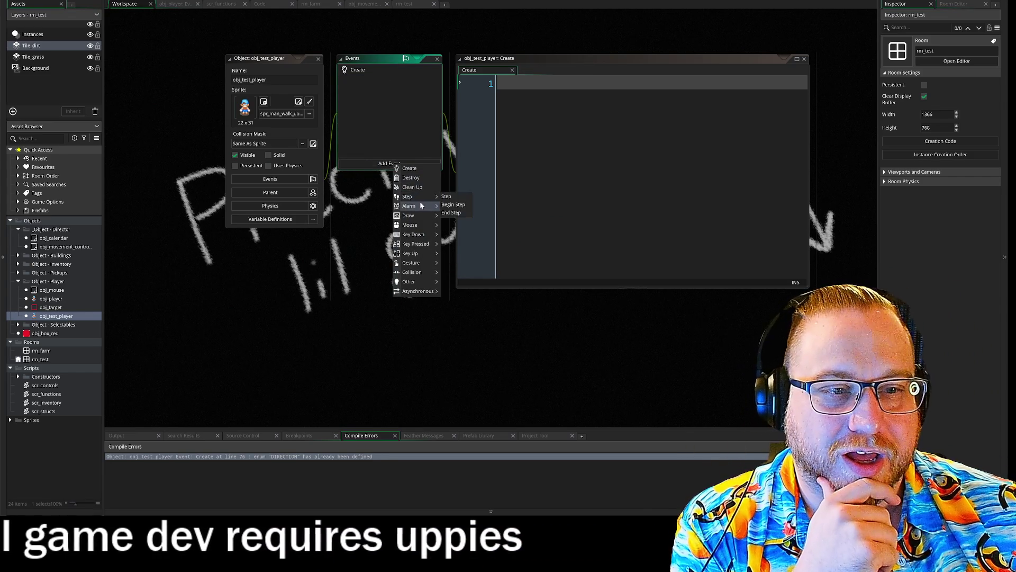
{"action": "left_click", "coordinate": [459, 196]}
{"action": "left_click", "coordinate": [393, 117]}
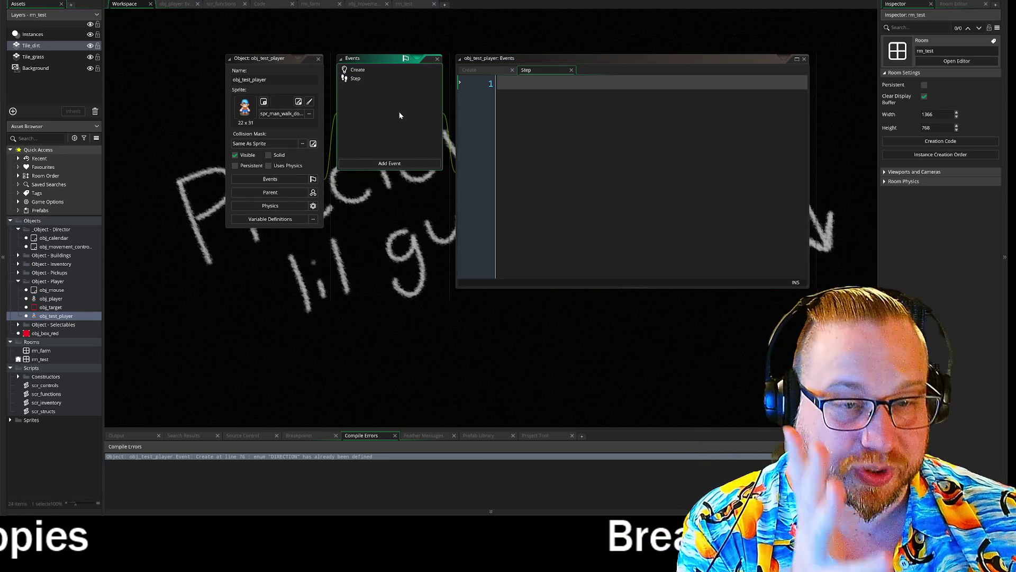
{"action": "left_click_drag", "start_coordinate": [440, 201], "coordinate": [408, 197]}
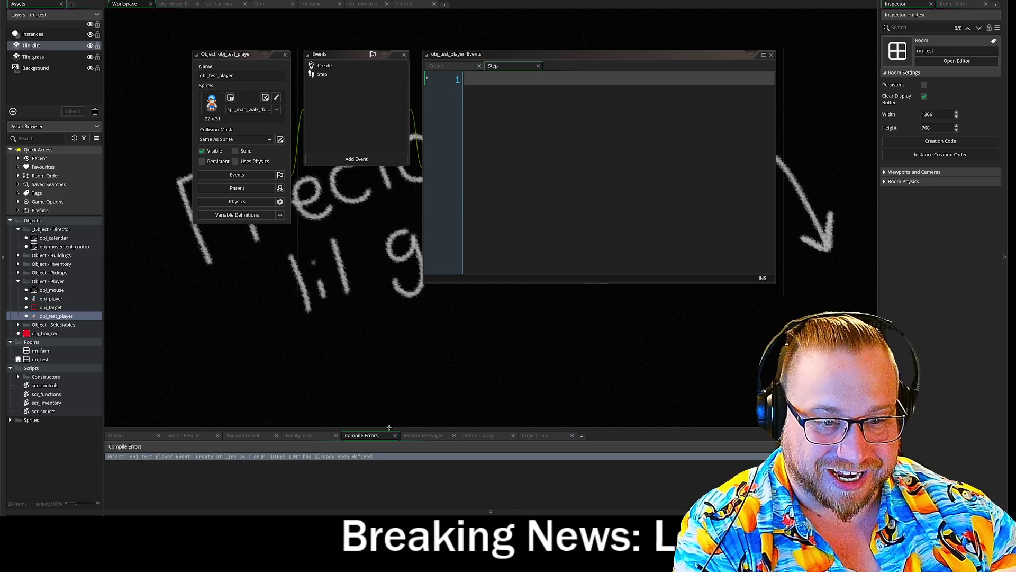
{"action": "left_click", "coordinate": [491, 511]}
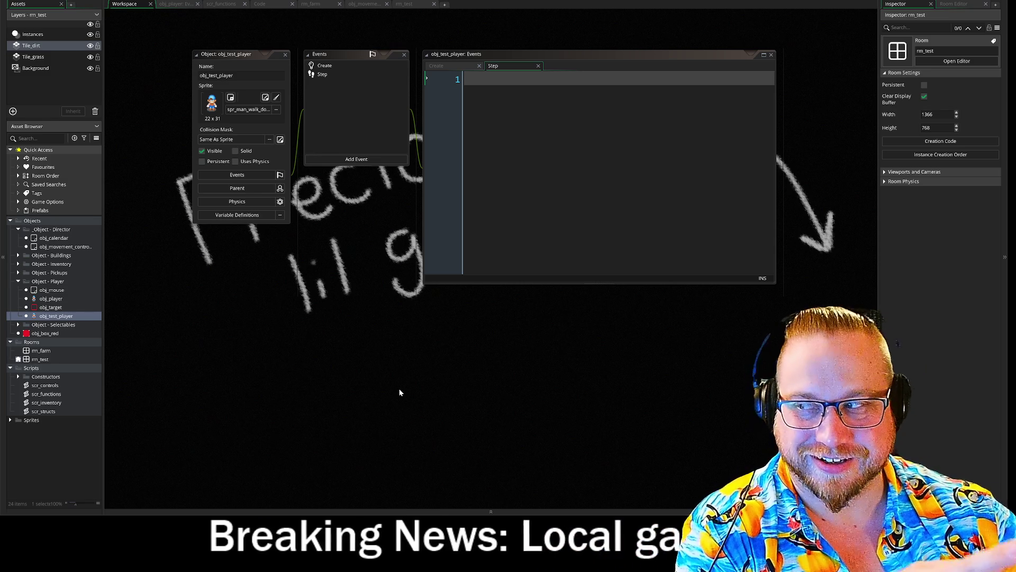